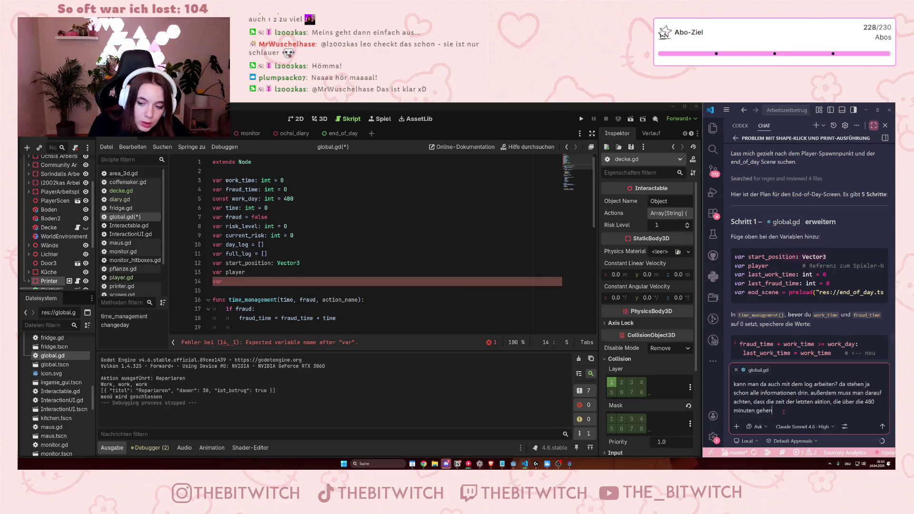
# Send the question on reusing the log and cutting off time past 480 minutes
pyautogui.write('nitten werden')
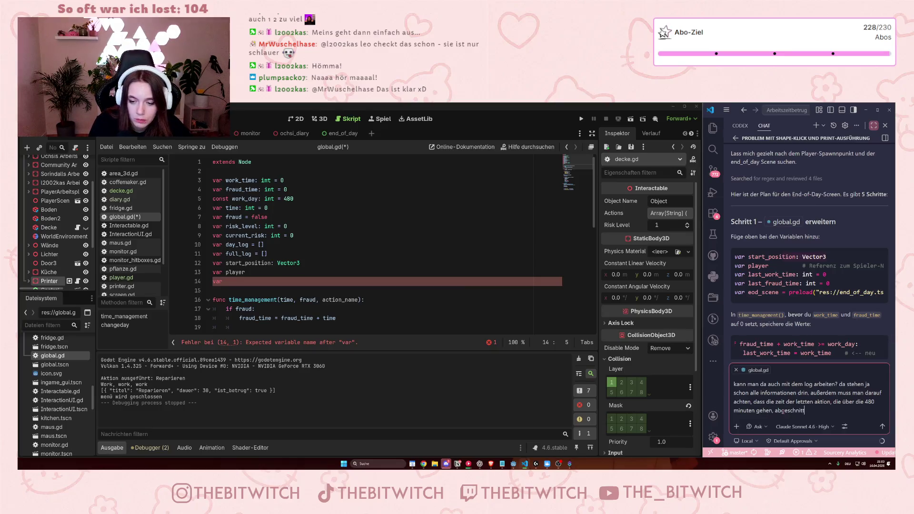
pyautogui.press('Return')
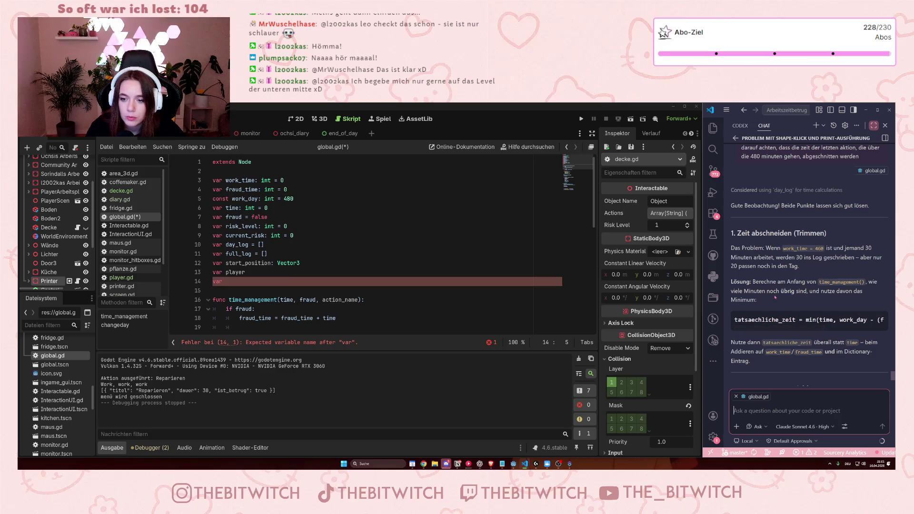
# Scroll the reply's code block sideways to read the full min() trimming line
pyautogui.moveTo(793, 315)
pyautogui.mouseDown()
pyautogui.moveTo(854, 315)
pyautogui.moveTo(793, 315)
pyautogui.mouseUp()
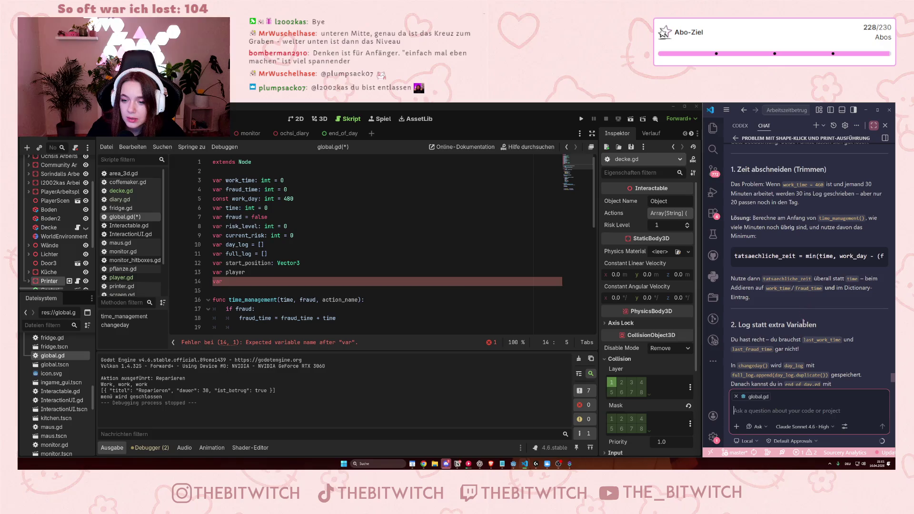
pyautogui.scroll(-3, 803, 324)
pyautogui.scroll(4, 795, 314)
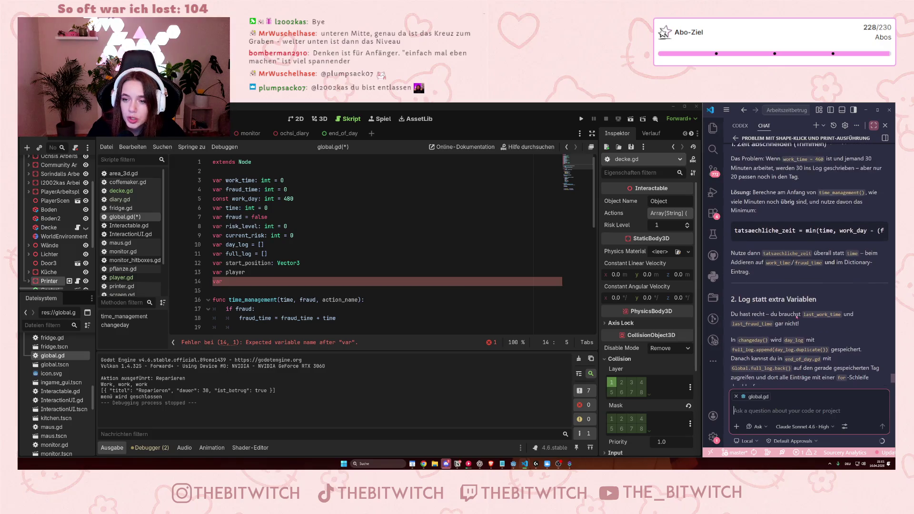
pyautogui.scroll(1, 794, 314)
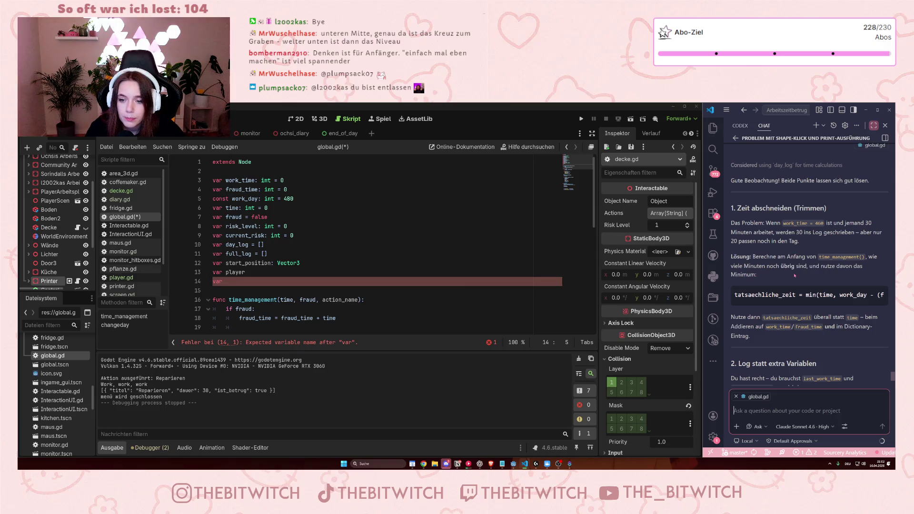
pyautogui.moveTo(780, 302)
pyautogui.mouseDown()
pyautogui.moveTo(838, 311)
pyautogui.moveTo(783, 310)
pyautogui.mouseUp()
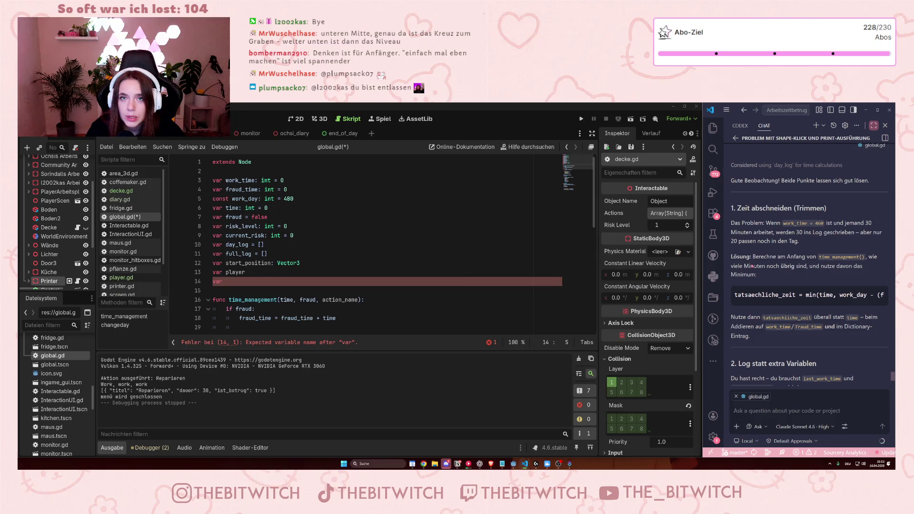
pyautogui.scroll(-6, 347, 245)
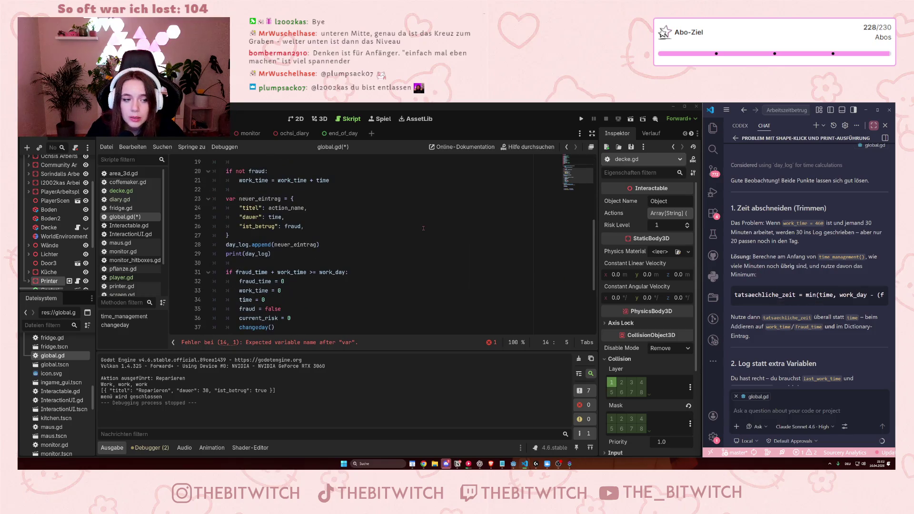
pyautogui.scroll(4, 347, 246)
pyautogui.scroll(-5, 346, 246)
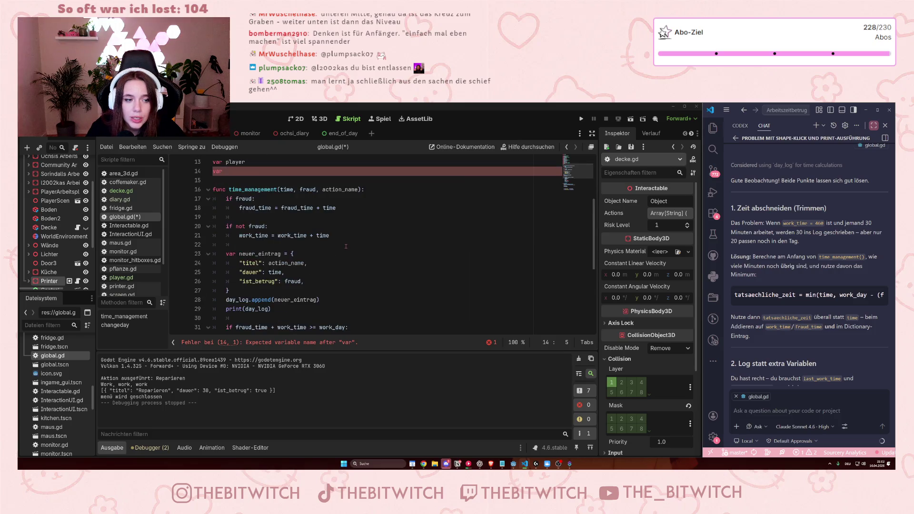
pyautogui.scroll(-3, 214, 269)
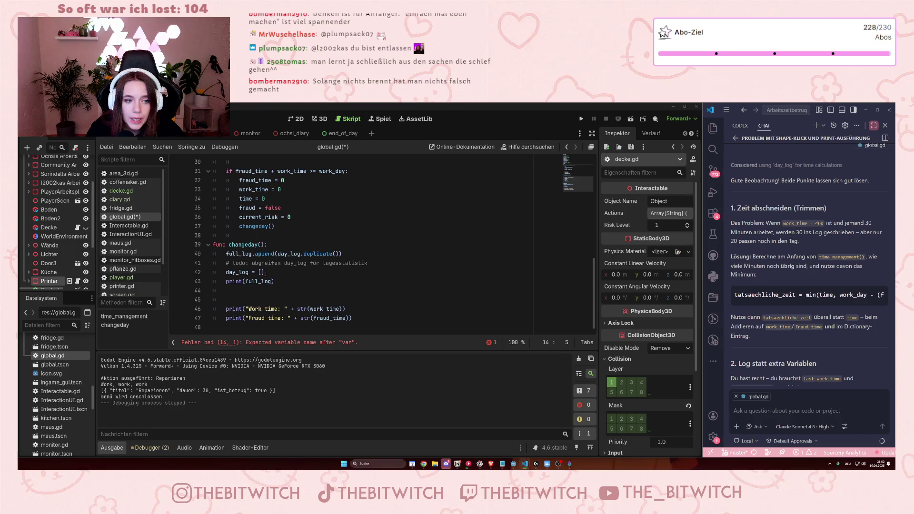
pyautogui.scroll(5, 265, 272)
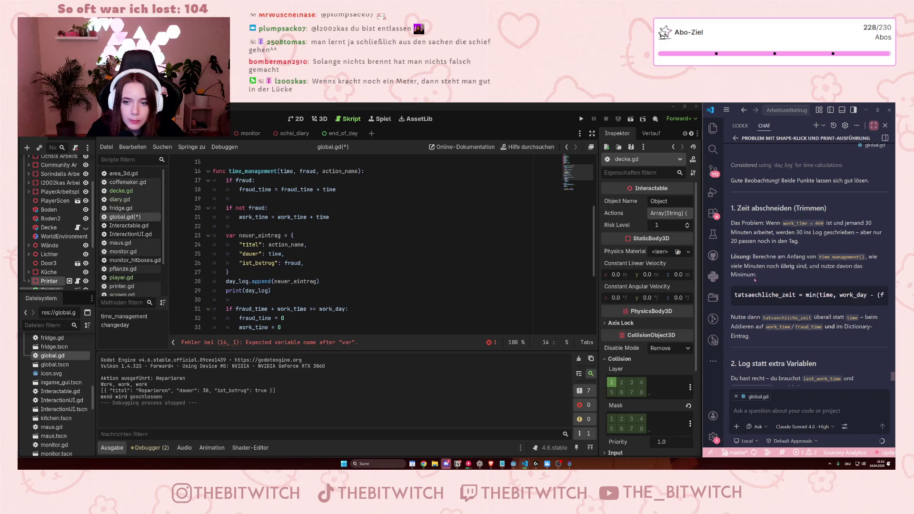
pyautogui.click(766, 297)
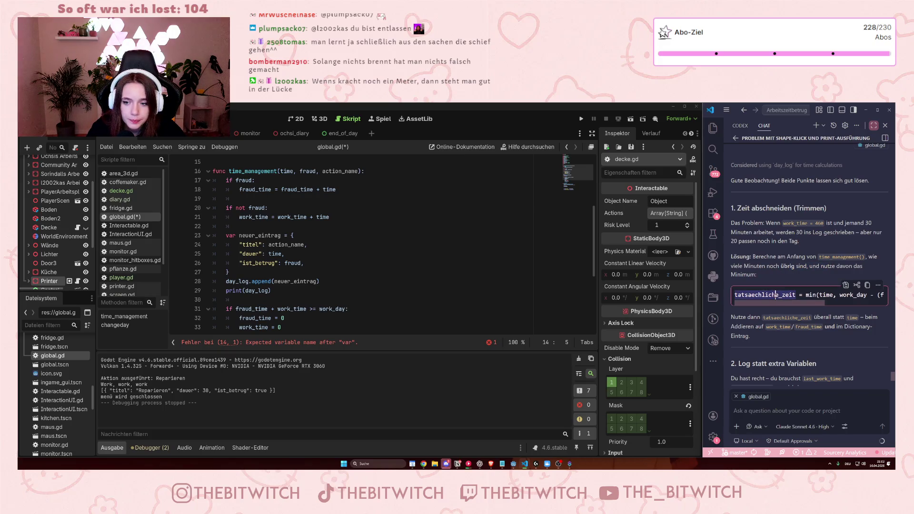
pyautogui.click(774, 295)
pyautogui.click(832, 267)
pyautogui.moveTo(776, 304); pyautogui.dragTo(841, 309)
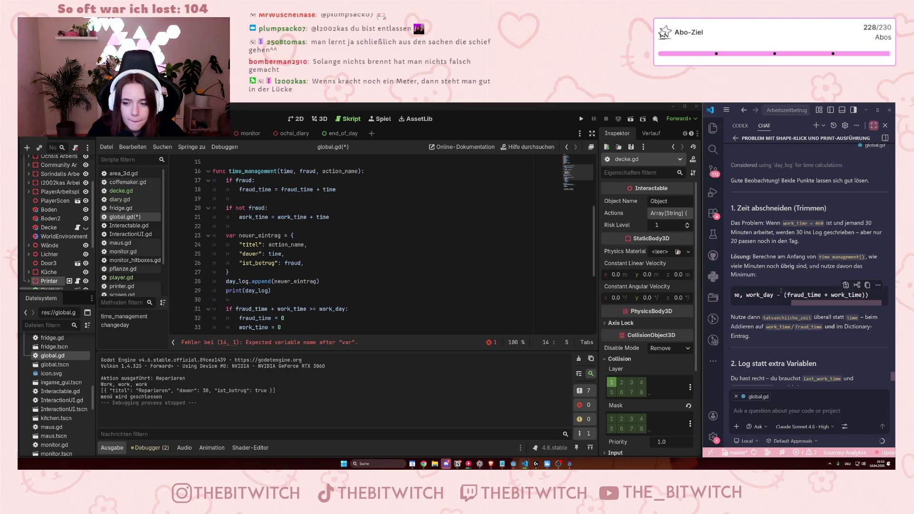
pyautogui.scroll(-2, 846, 336)
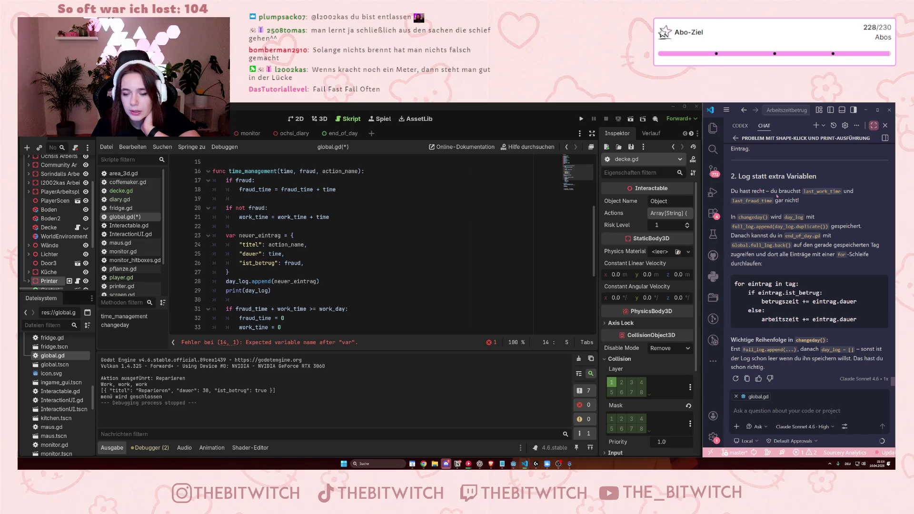
pyautogui.moveTo(749, 191); pyautogui.dragTo(734, 218)
pyautogui.click(750, 210)
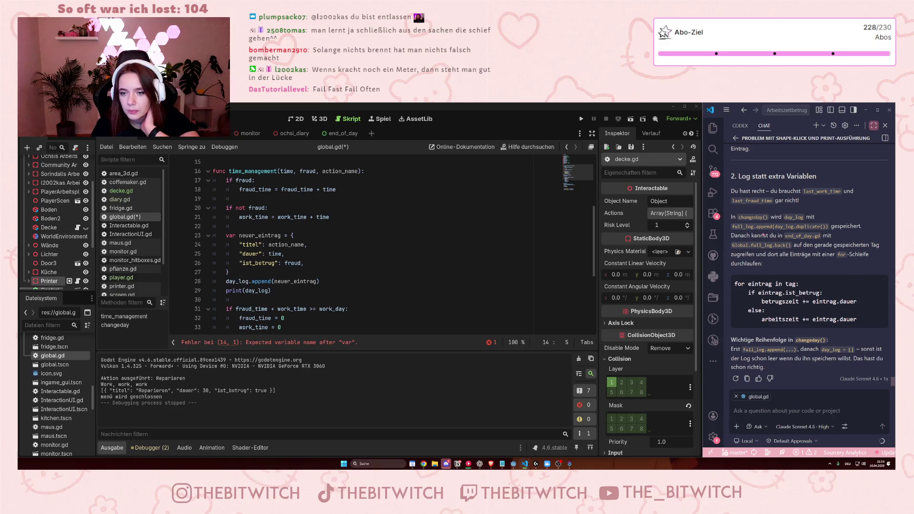
pyautogui.moveTo(779, 230); pyautogui.dragTo(860, 226)
pyautogui.moveTo(731, 217); pyautogui.dragTo(834, 227)
pyautogui.click(739, 231)
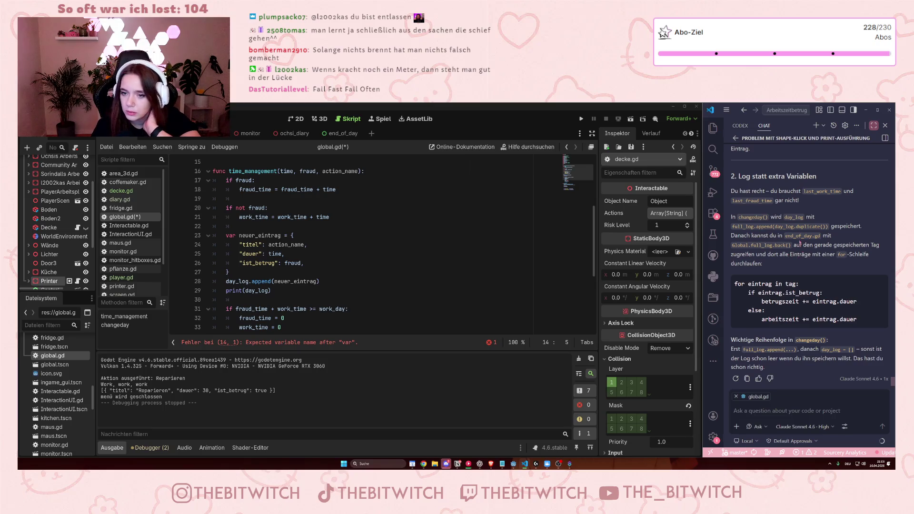
pyautogui.moveTo(798, 252)
pyautogui.mouseDown()
pyautogui.moveTo(761, 263)
pyautogui.moveTo(808, 258)
pyautogui.mouseUp()
pyautogui.click(808, 258)
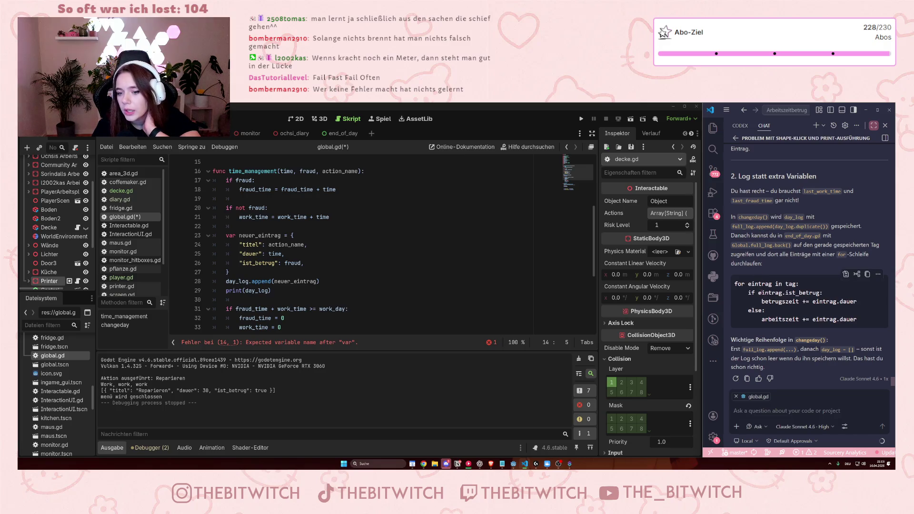
pyautogui.moveTo(759, 293); pyautogui.dragTo(813, 301)
pyautogui.doubleClick(796, 301)
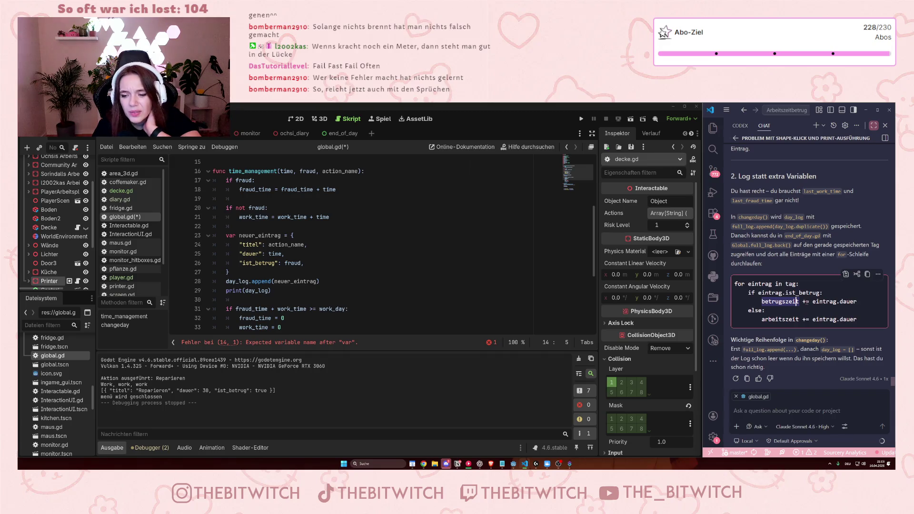
pyautogui.doubleClick(782, 319)
pyautogui.click(825, 319)
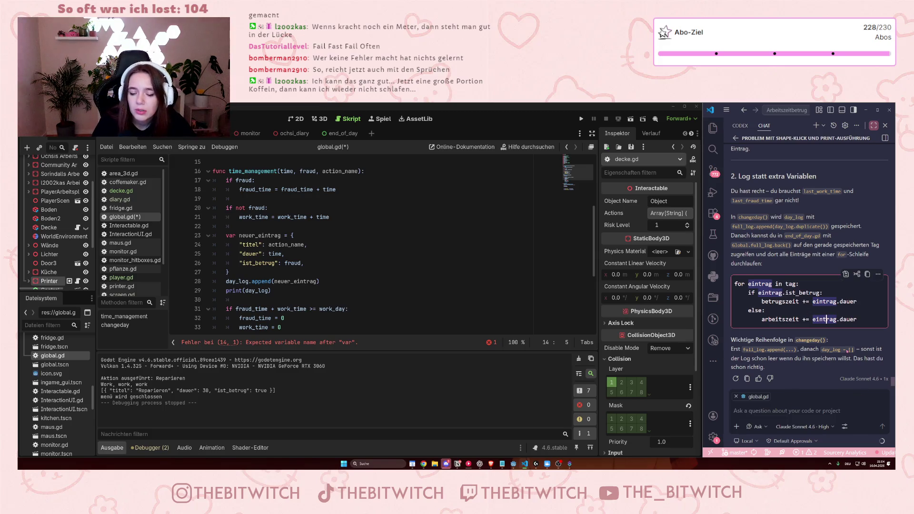
pyautogui.click(819, 390)
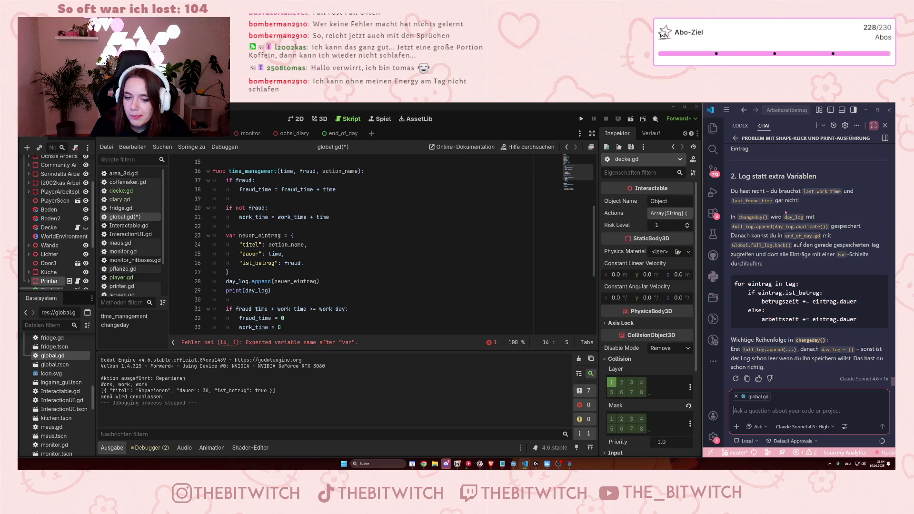
pyautogui.scroll(5, 785, 258)
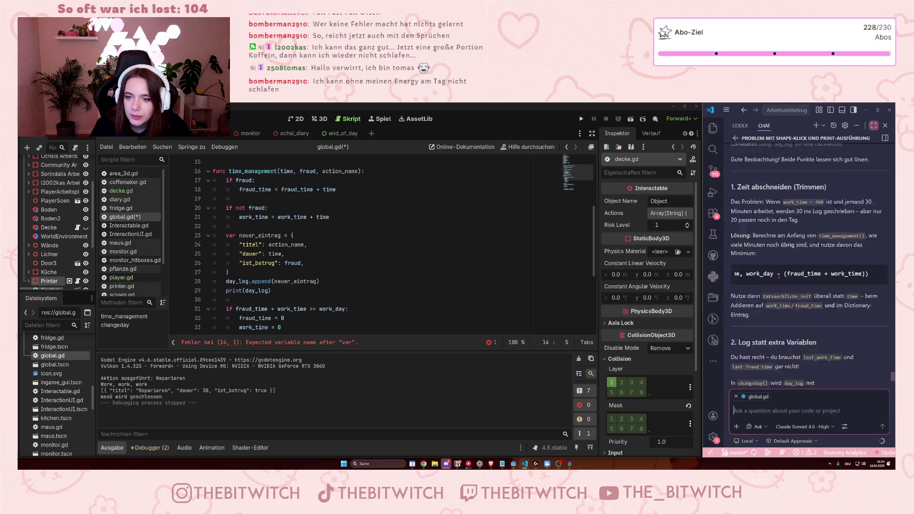
pyautogui.scroll(8, 779, 291)
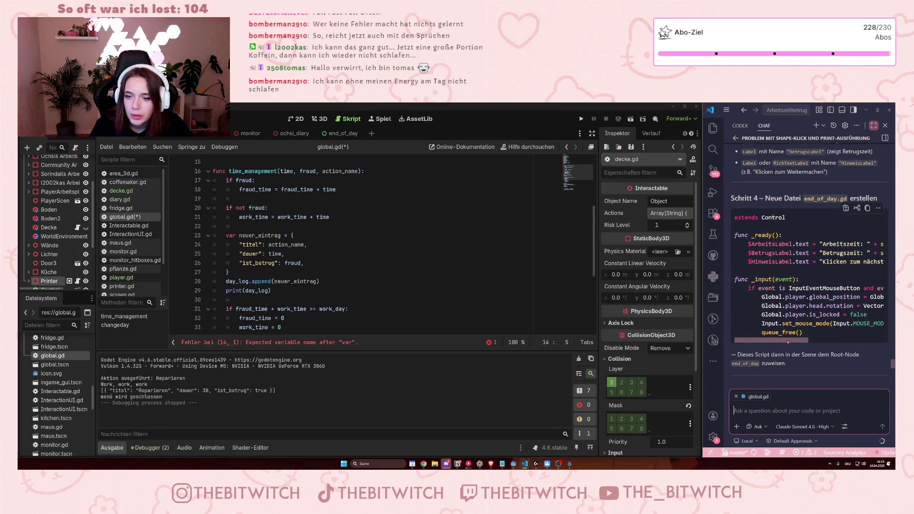
pyautogui.moveTo(781, 342)
pyautogui.mouseDown()
pyautogui.moveTo(835, 339)
pyautogui.moveTo(782, 334)
pyautogui.mouseUp()
pyautogui.scroll(-3, 819, 324)
pyautogui.scroll(-8, 819, 323)
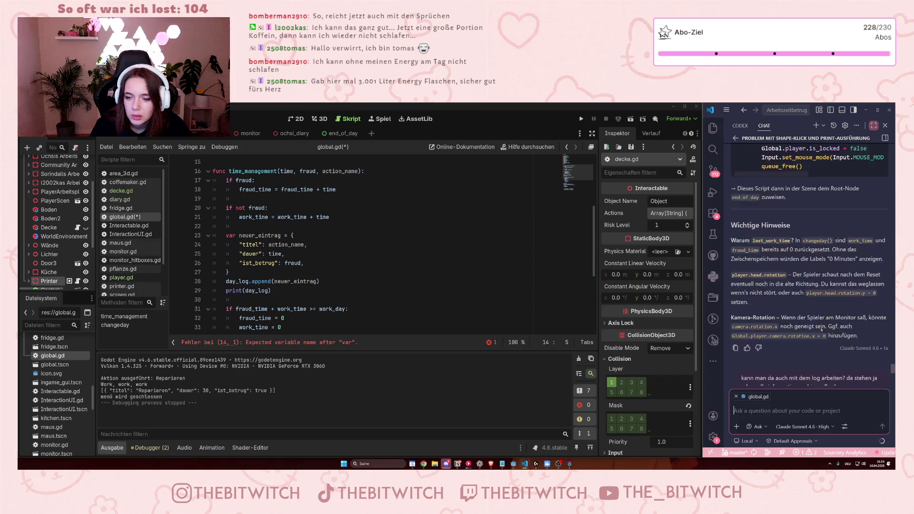
pyautogui.scroll(-6, 819, 324)
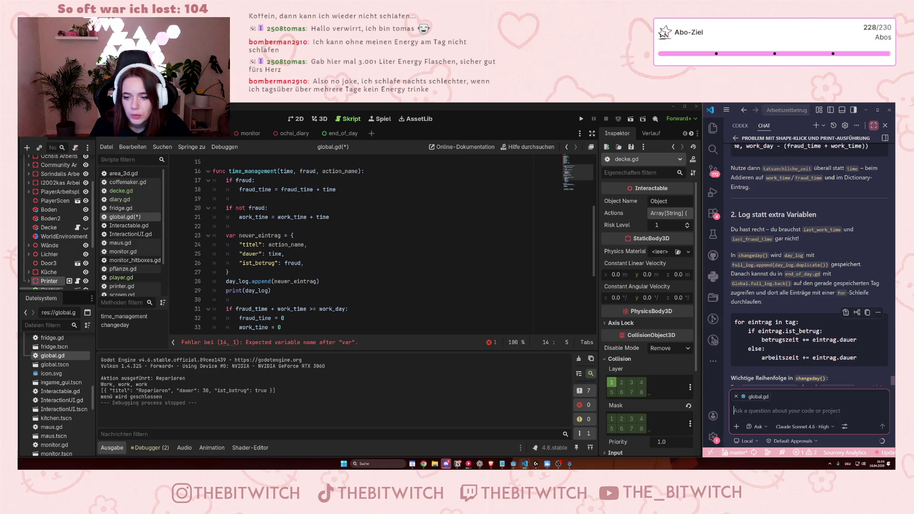
pyautogui.click(787, 331)
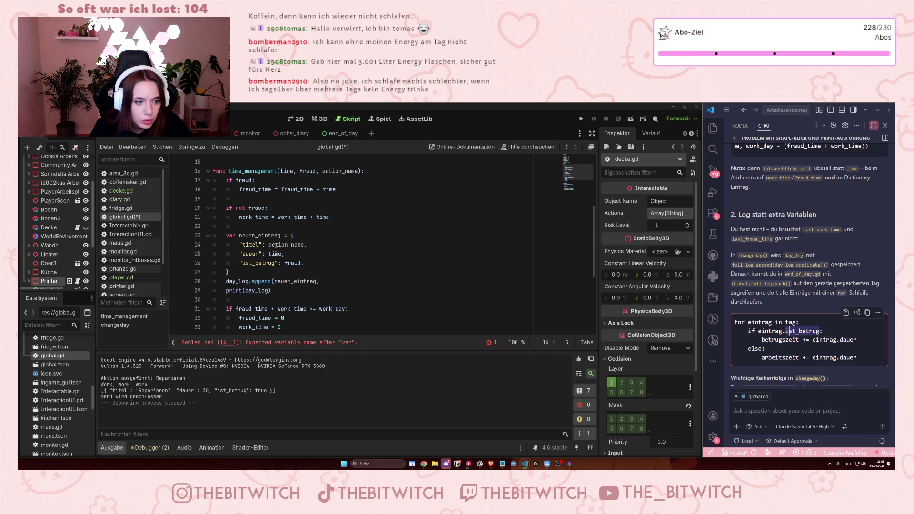
pyautogui.moveTo(255, 265); pyautogui.dragTo(281, 265)
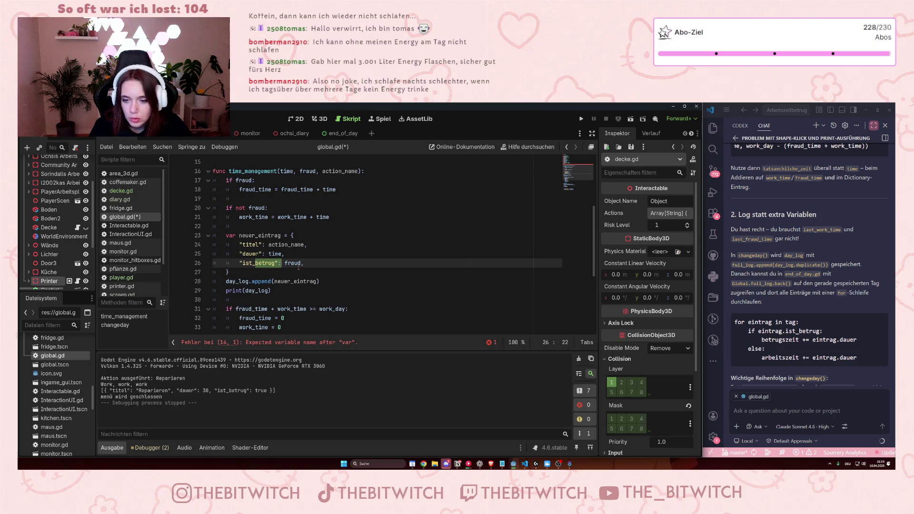
pyautogui.click(299, 266)
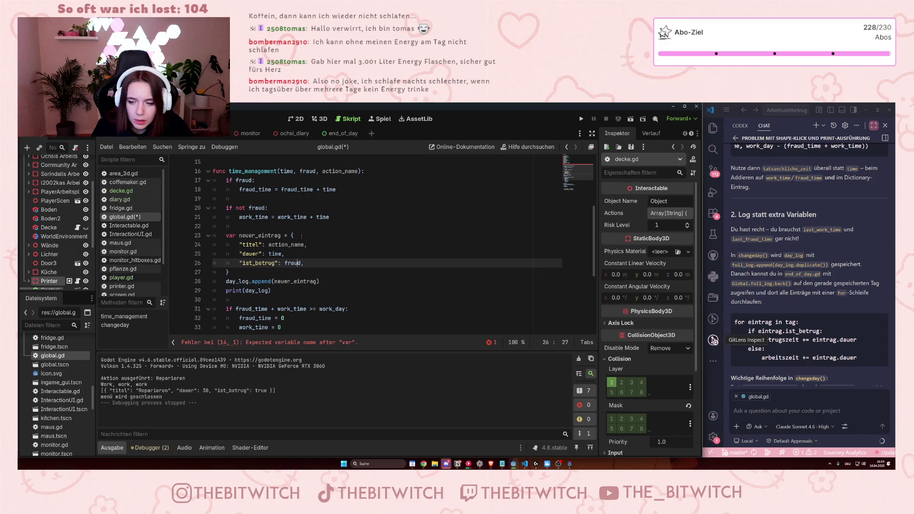
pyautogui.click(786, 349)
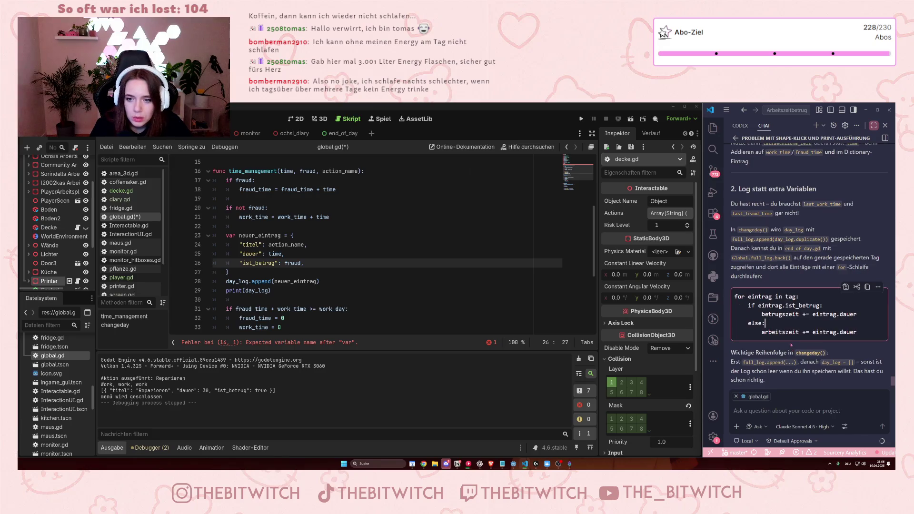
pyautogui.scroll(10, 792, 342)
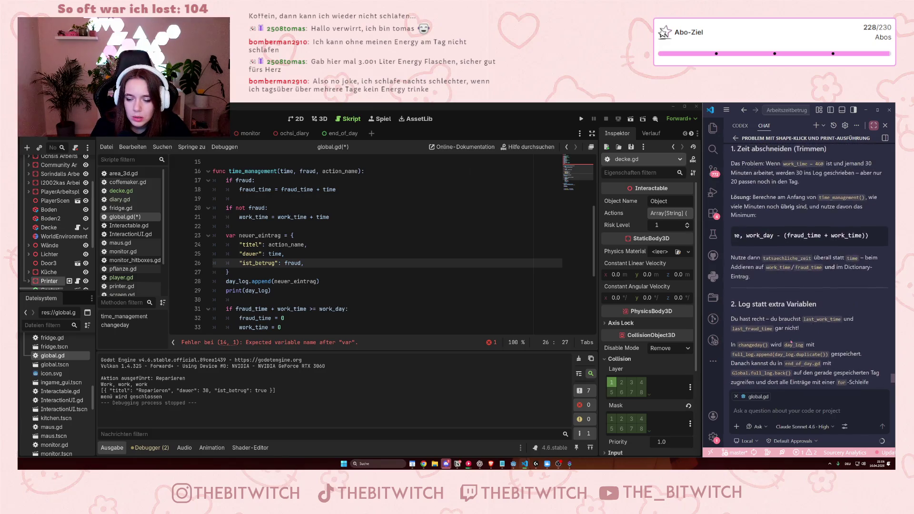
pyautogui.scroll(-2, 789, 338)
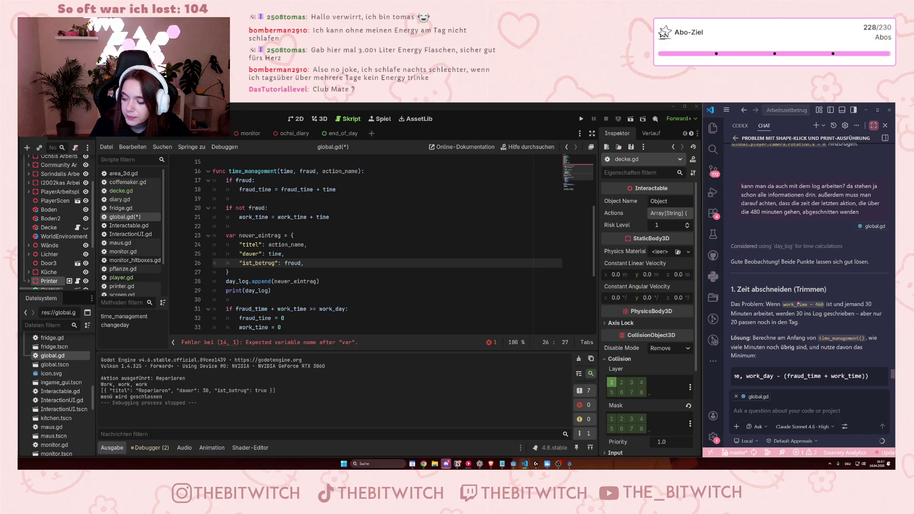
pyautogui.scroll(3, 341, 264)
pyautogui.scroll(-4, 340, 264)
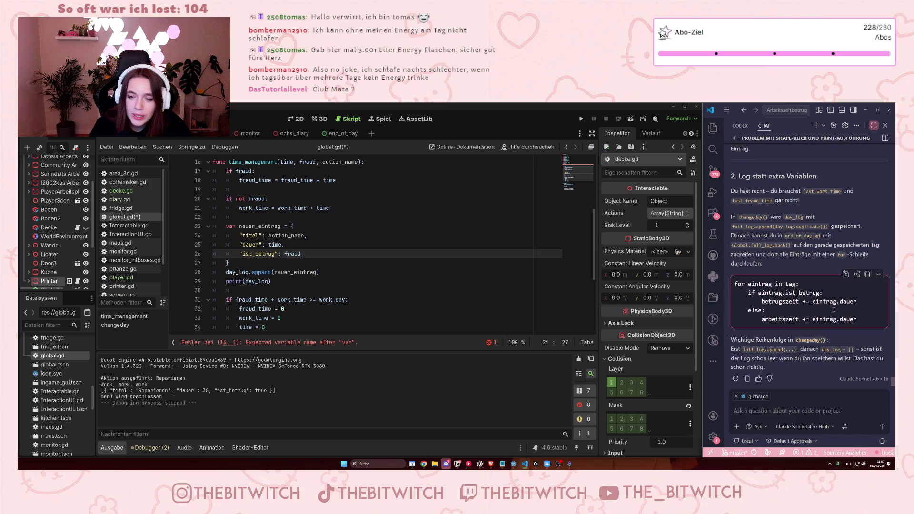
pyautogui.scroll(10, 838, 314)
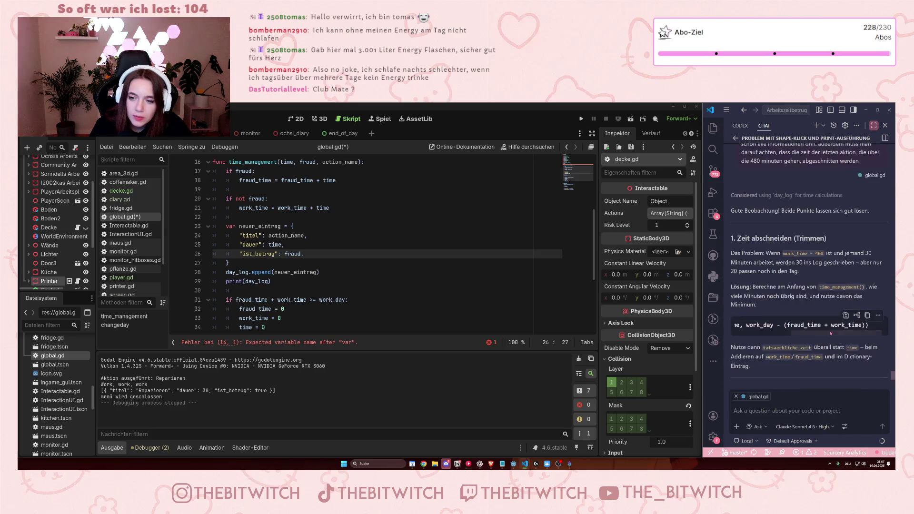
pyautogui.scroll(-4, 832, 328)
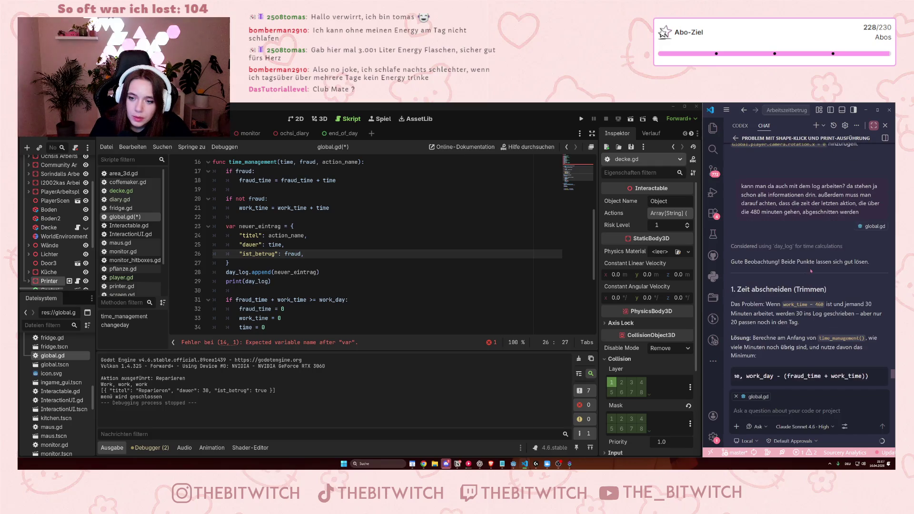
pyautogui.click(828, 247)
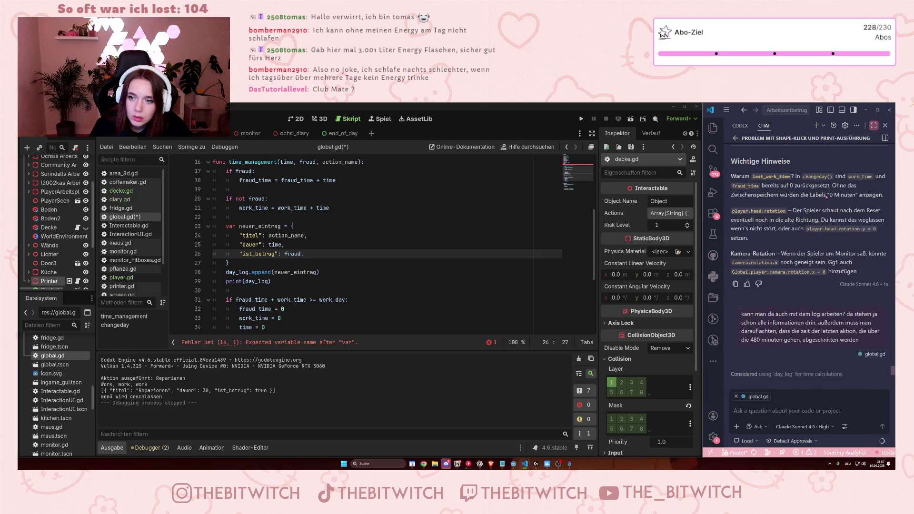
pyautogui.scroll(10, 827, 194)
pyautogui.moveTo(827, 197)
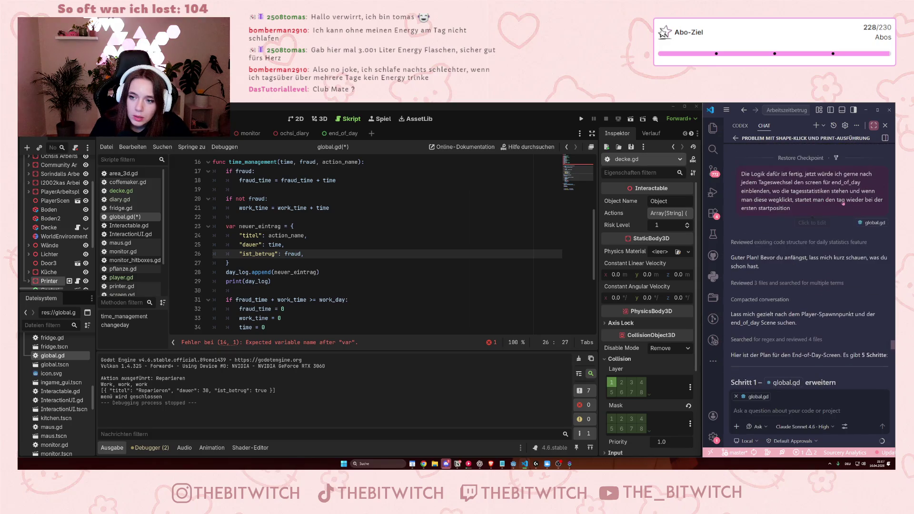
# Resend the edited end-of-day screen request with Gemini 3.1 Pro (Preview) as the model
pyautogui.click(803, 206)
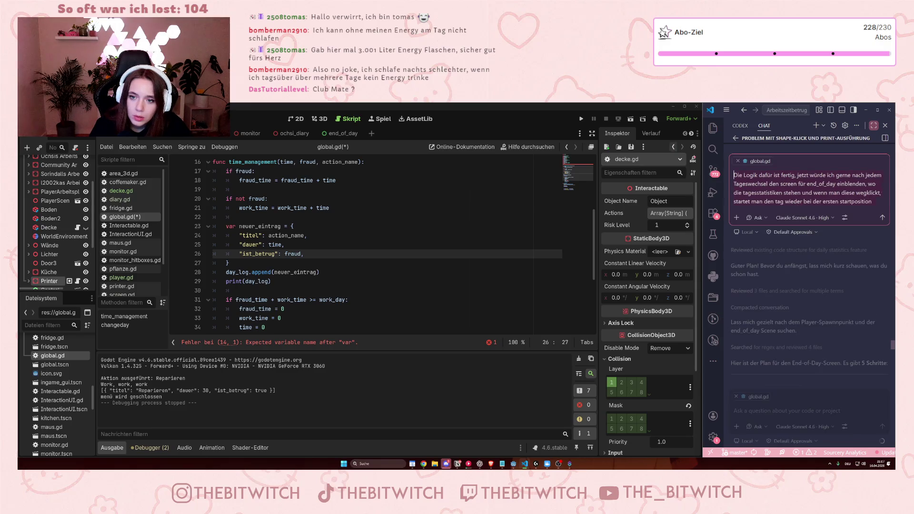
pyautogui.click(804, 218)
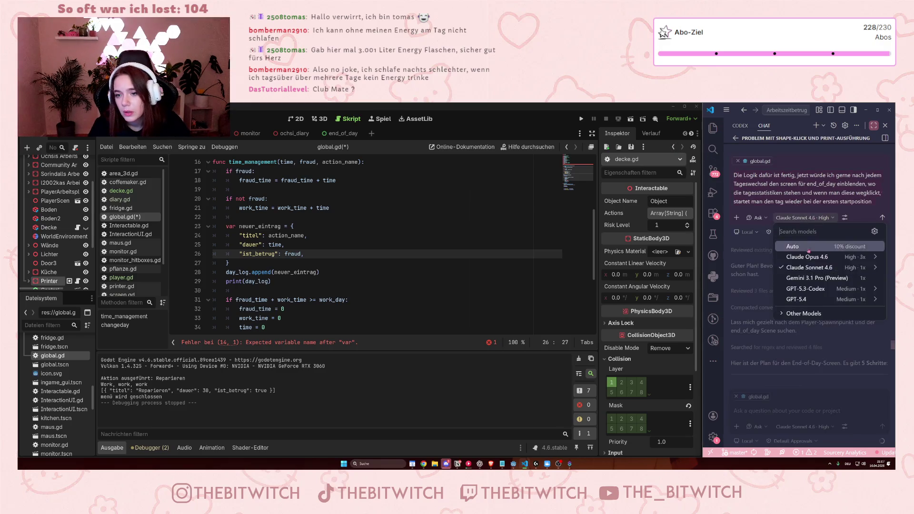
pyautogui.click(814, 279)
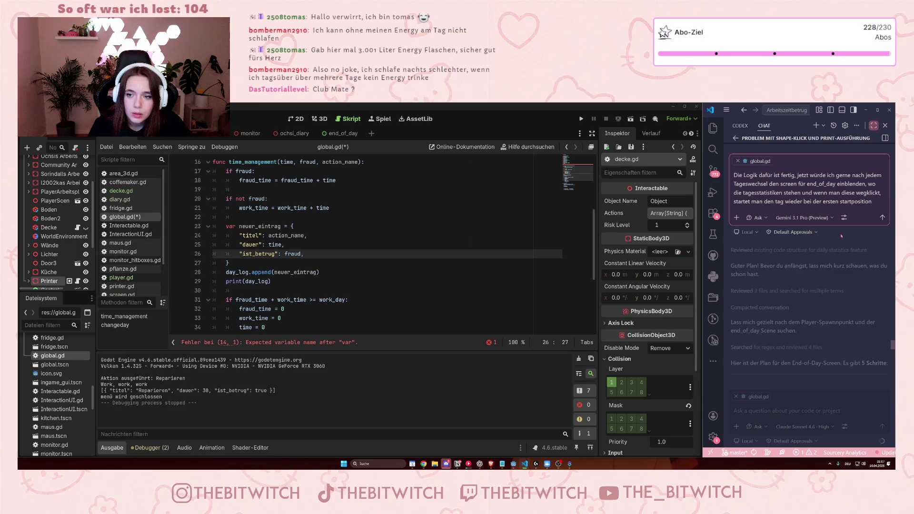
pyautogui.press('Return')
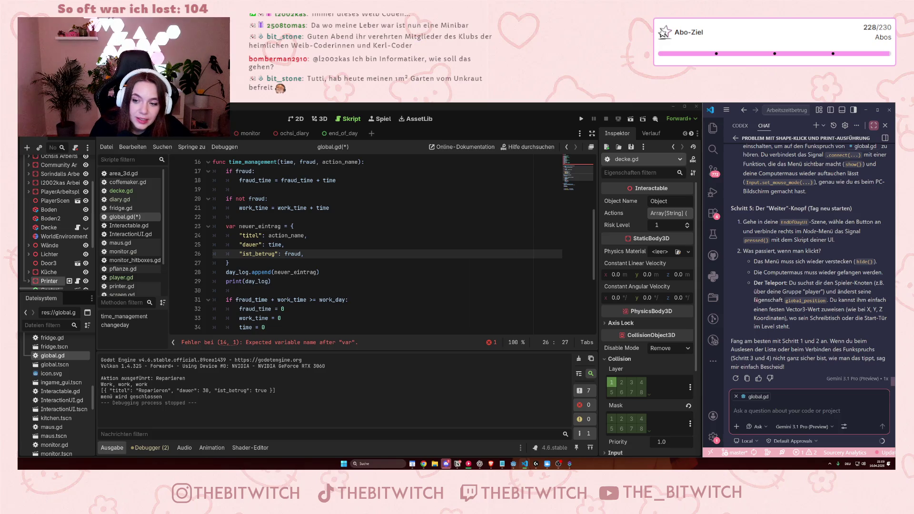
pyautogui.scroll(5, 766, 295)
pyautogui.scroll(10, 774, 290)
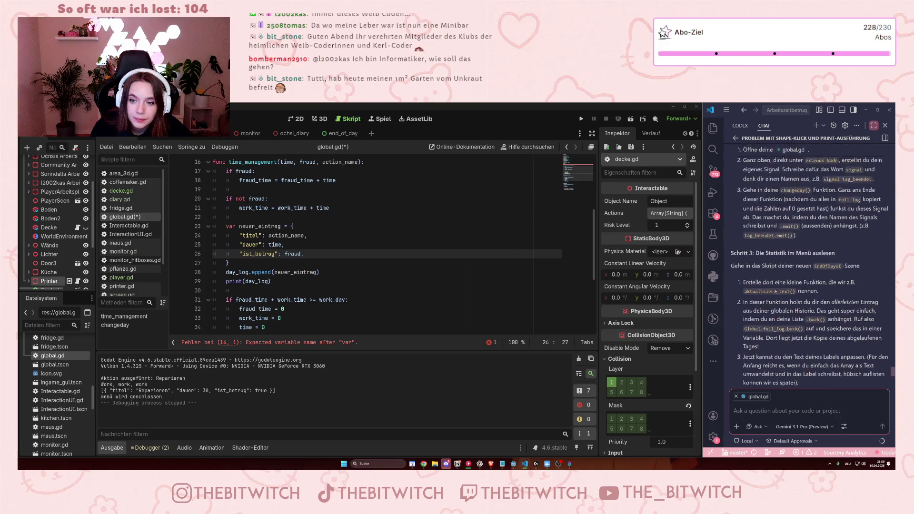
pyautogui.scroll(-3, 779, 311)
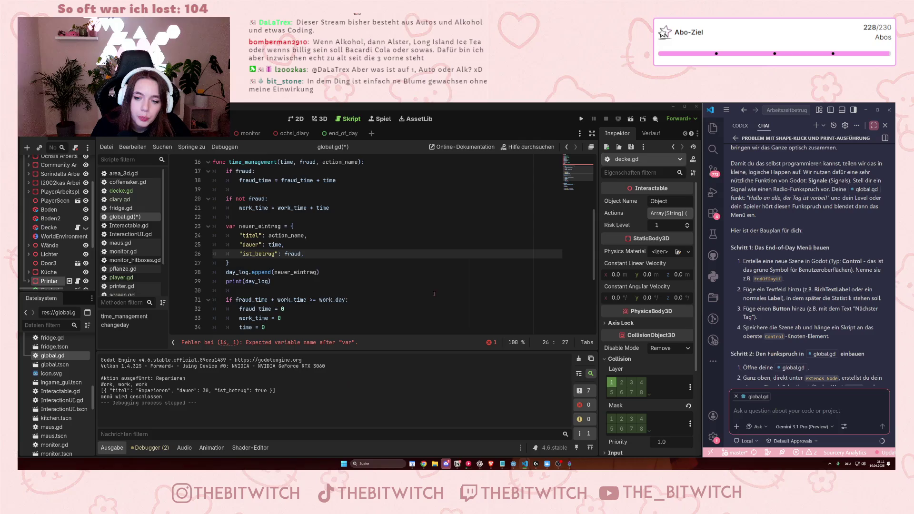
# Remove the unfinished start_position, player and var lines and leftover blank lines from global.gd
pyautogui.scroll(5, 437, 293)
pyautogui.moveTo(231, 272); pyautogui.dragTo(213, 263)
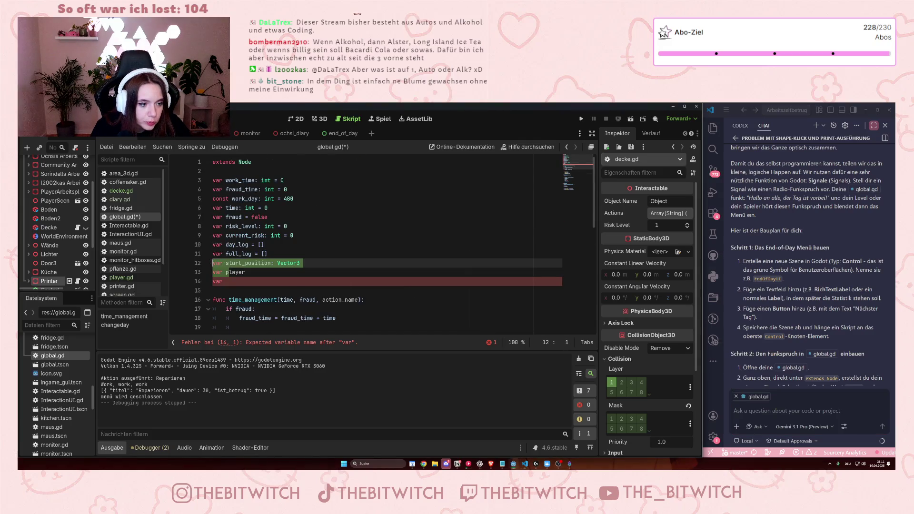
pyautogui.hotkey('ctrl', 'z')
pyautogui.hotkey('ctrl', 'z')
pyautogui.hotkey('ctrl', 'z')
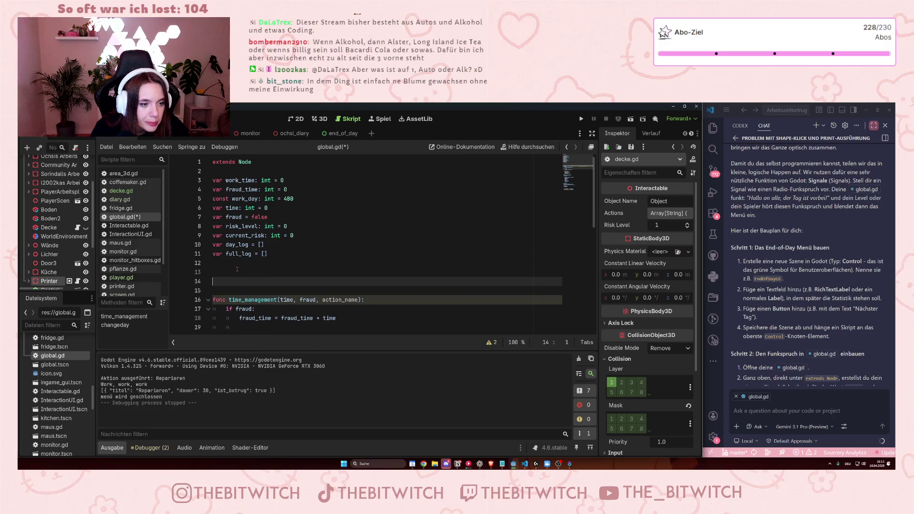
pyautogui.press('BackSpace')
pyautogui.press('BackSpace')
pyautogui.scroll(2, 809, 257)
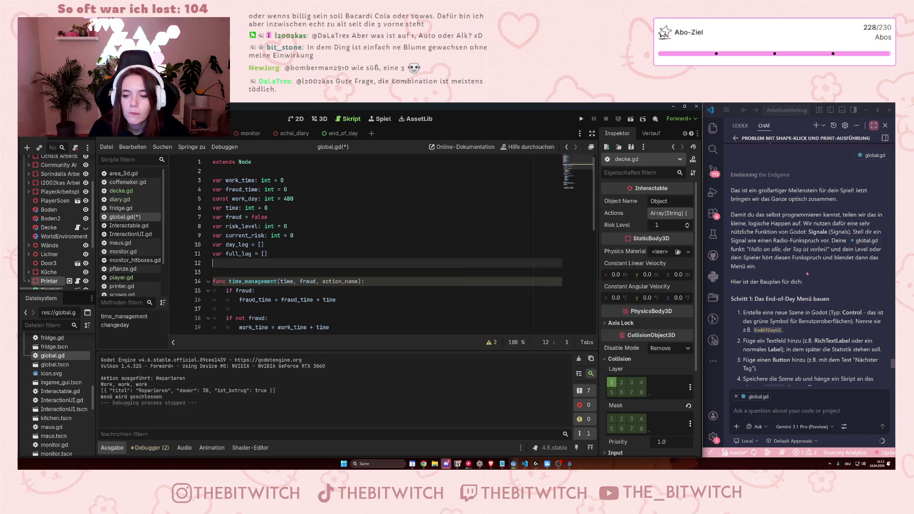
# Select the suggested name EndOfDayUI, then bring up the end_of_day root's node actions
pyautogui.click(784, 326)
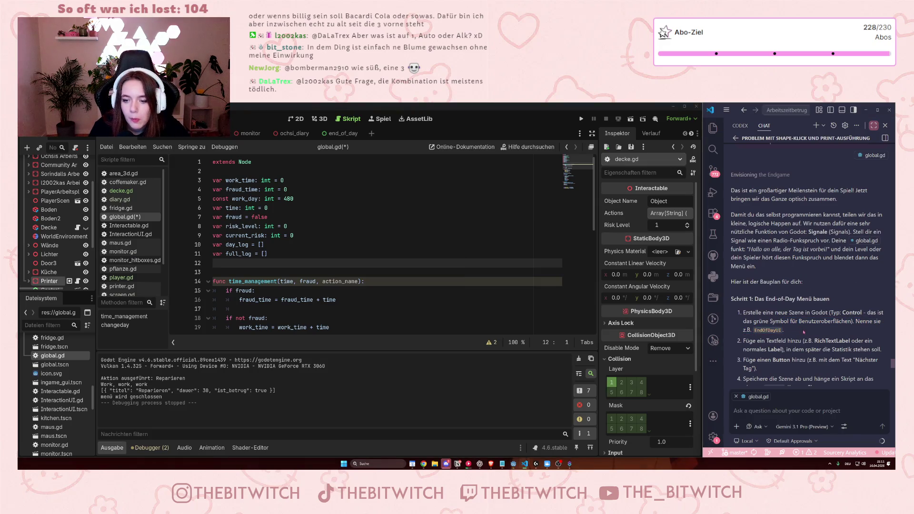
pyautogui.doubleClick(758, 331)
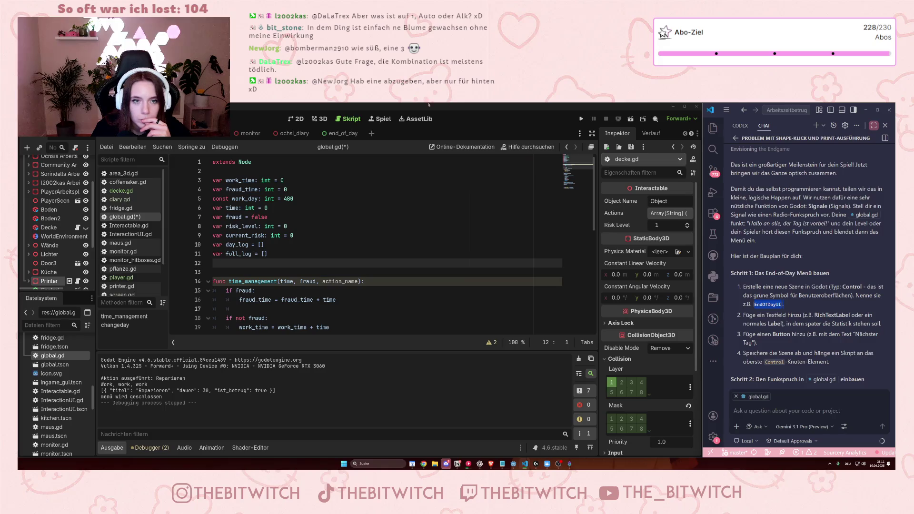
pyautogui.click(339, 133)
pyautogui.click(52, 172)
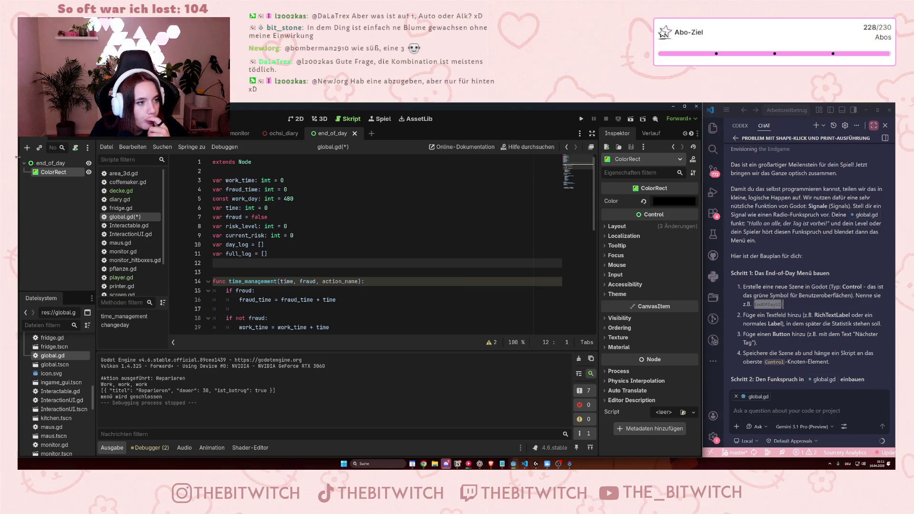
pyautogui.click(50, 163)
pyautogui.rightClick(69, 163)
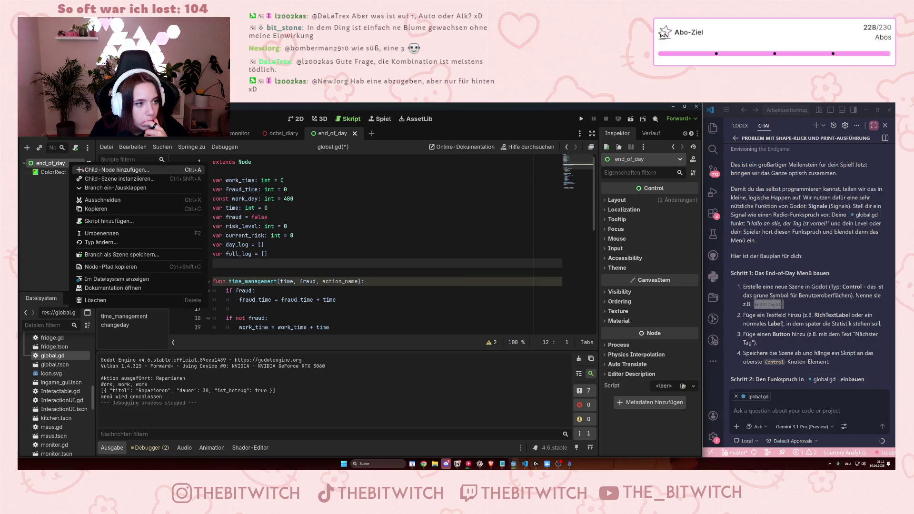
# Add a RichTextLabel child under the end_of_day root, found by searching 'text'
pyautogui.click(95, 167)
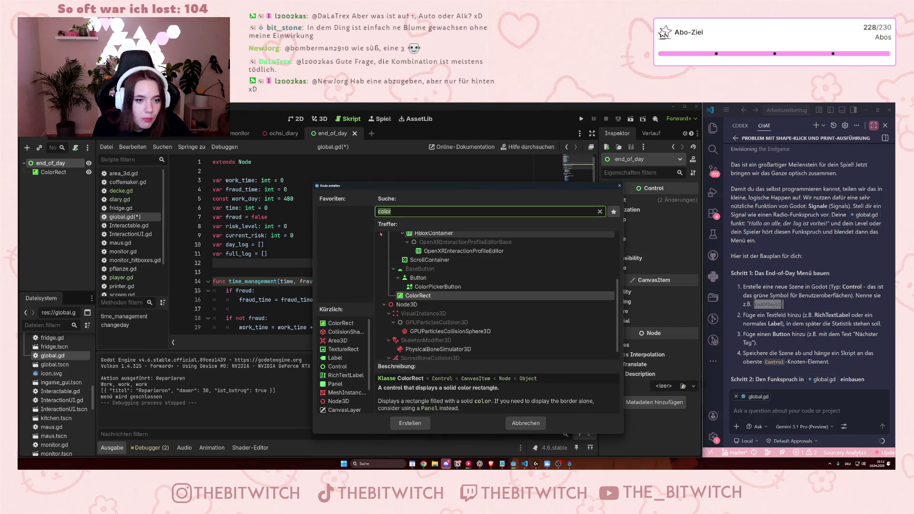
pyautogui.write('text')
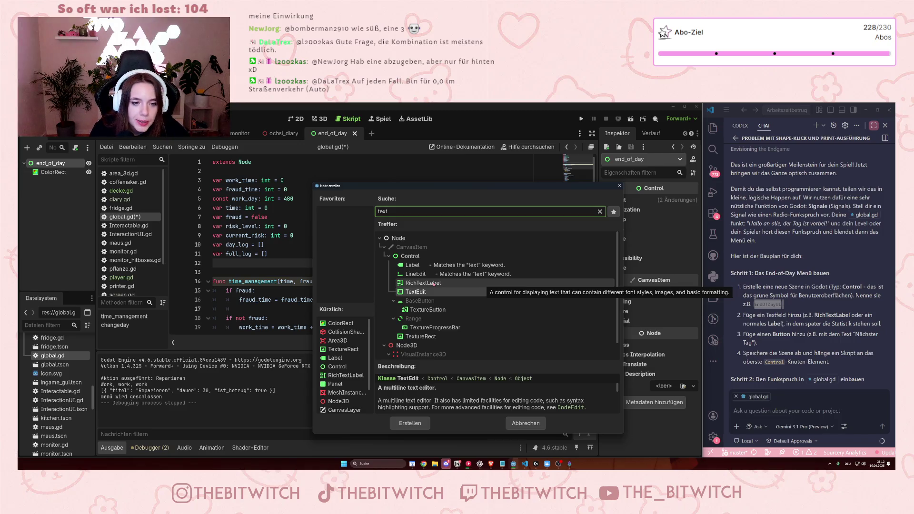
pyautogui.click(434, 283)
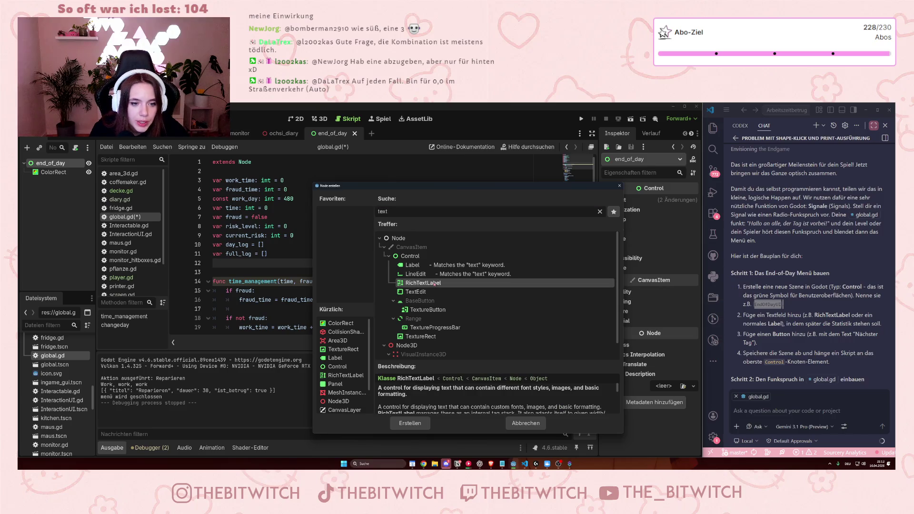
pyautogui.click(410, 423)
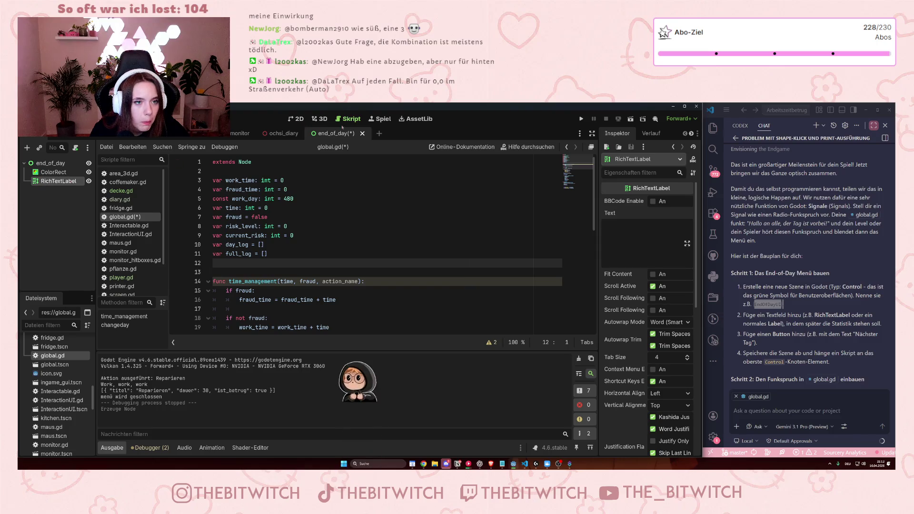
pyautogui.click(298, 118)
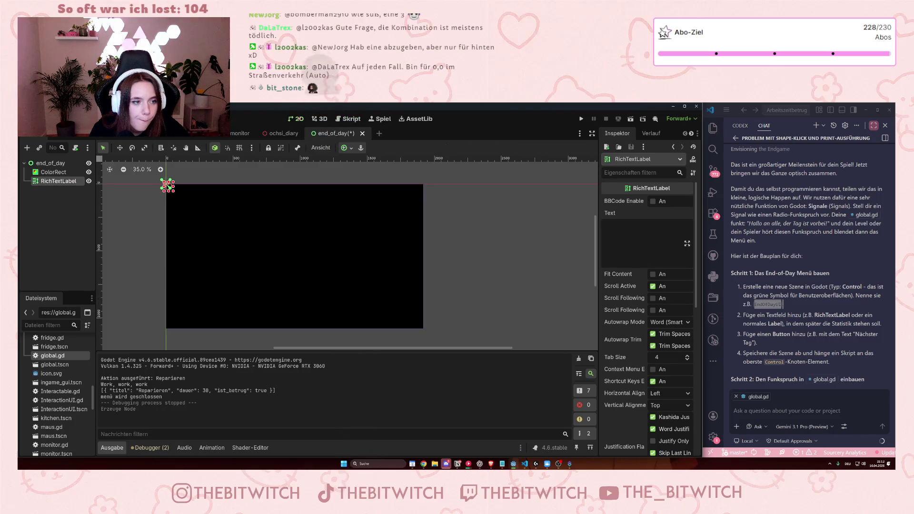
# Centre the RichTextLabel with the Center anchor preset and enlarge it into a small box
pyautogui.click(345, 148)
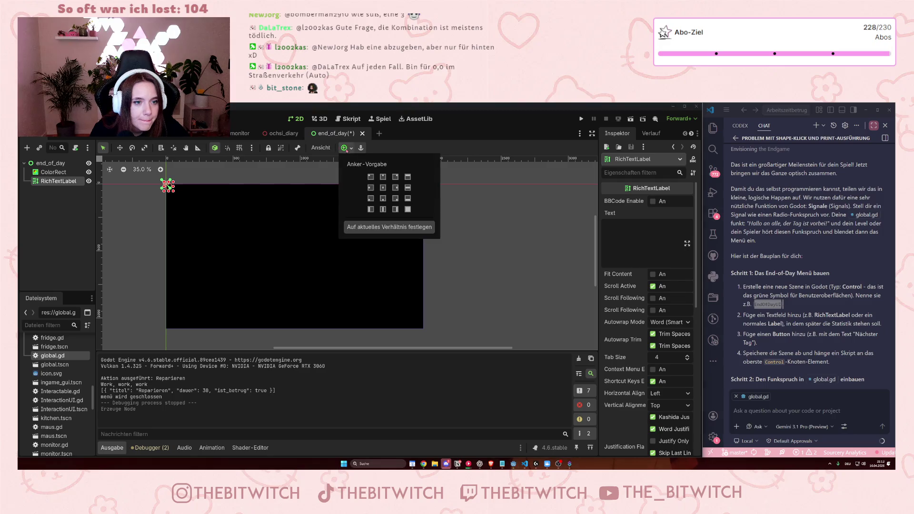
pyautogui.click(383, 187)
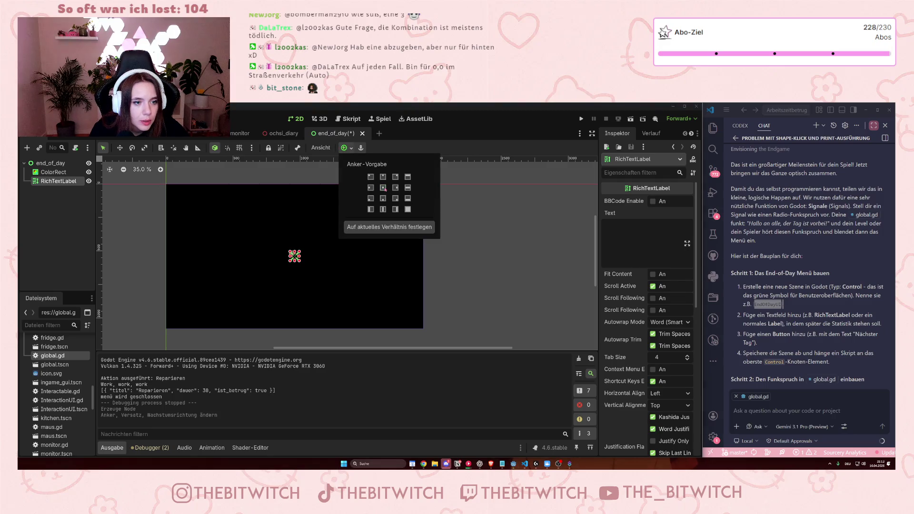
pyautogui.click(295, 256)
pyautogui.moveTo(295, 257); pyautogui.dragTo(263, 225)
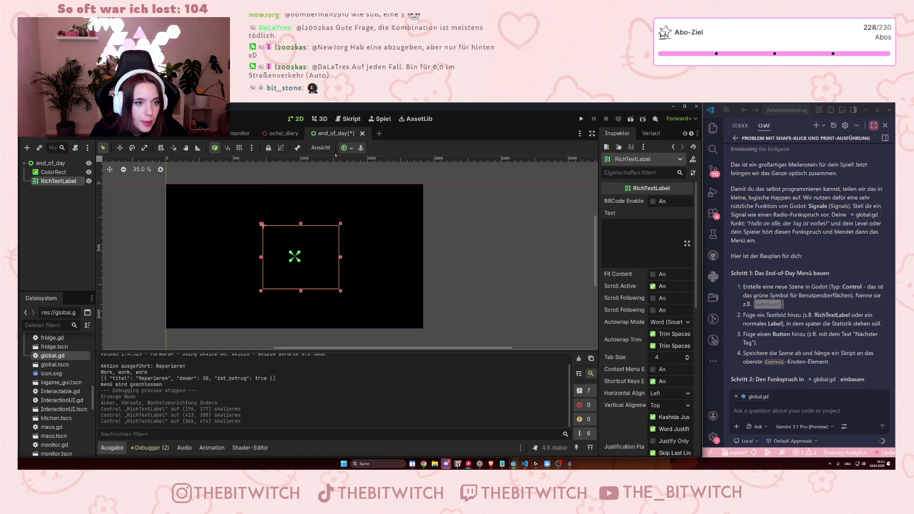
pyautogui.click(343, 147)
pyautogui.click(383, 188)
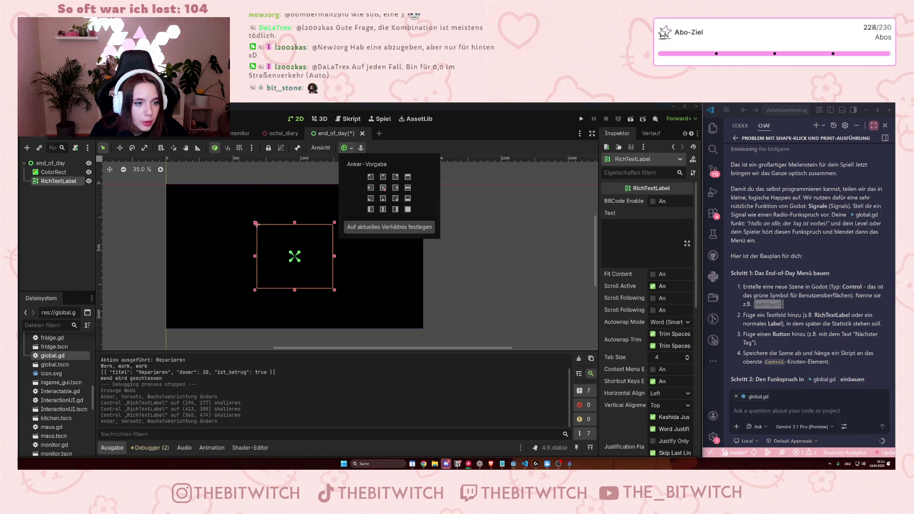
pyautogui.click(363, 295)
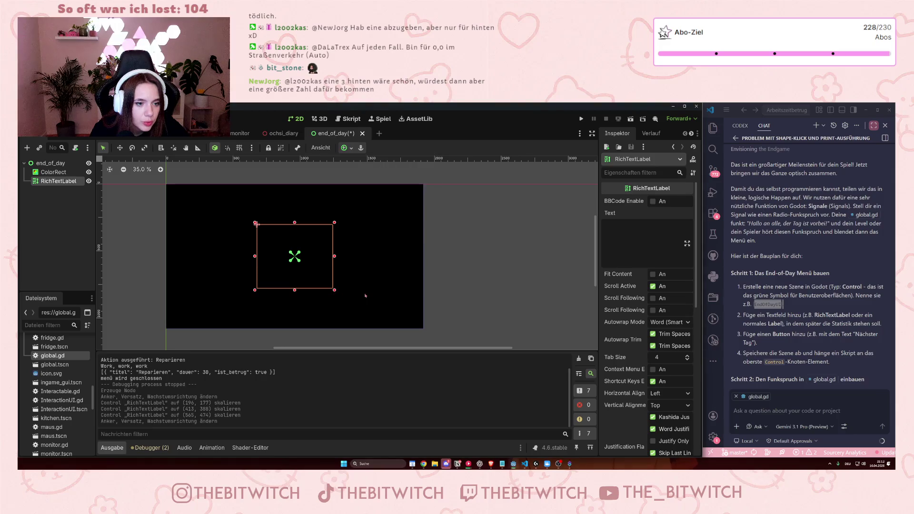
# Widen the text box on both sides, make it taller, and re-centre it
pyautogui.moveTo(334, 256); pyautogui.dragTo(384, 256)
pyautogui.moveTo(256, 224); pyautogui.dragTo(207, 218)
pyautogui.moveTo(295, 289); pyautogui.dragTo(295, 293)
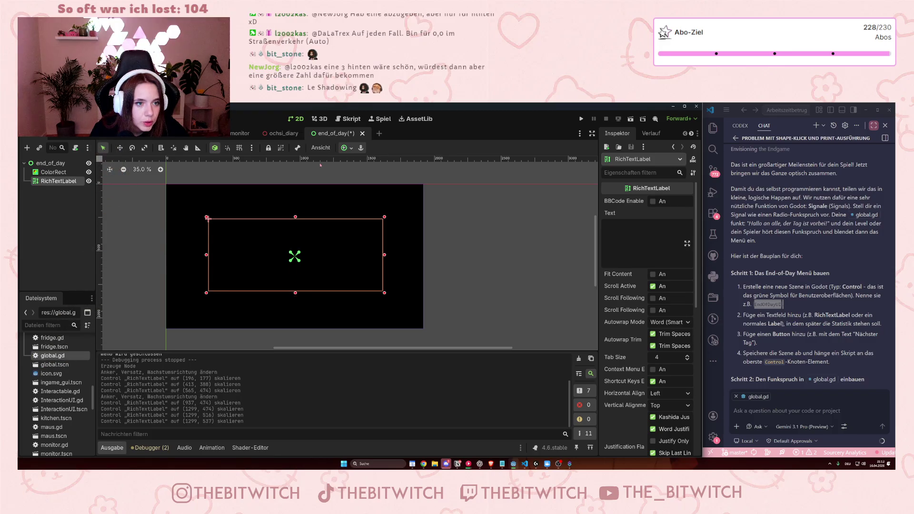
pyautogui.click(347, 147)
pyautogui.click(382, 188)
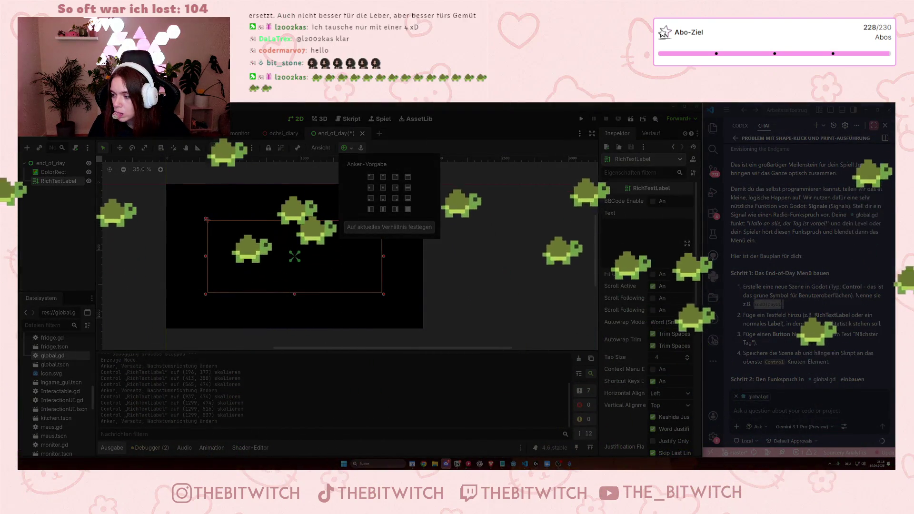
pyautogui.moveTo(100, 157); pyautogui.dragTo(786, 351)
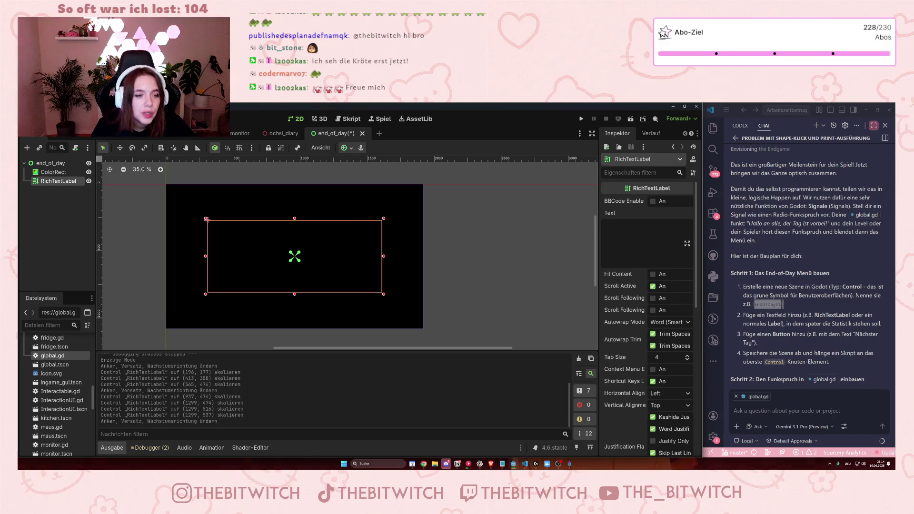
pyautogui.hscroll(-3, 520, 306)
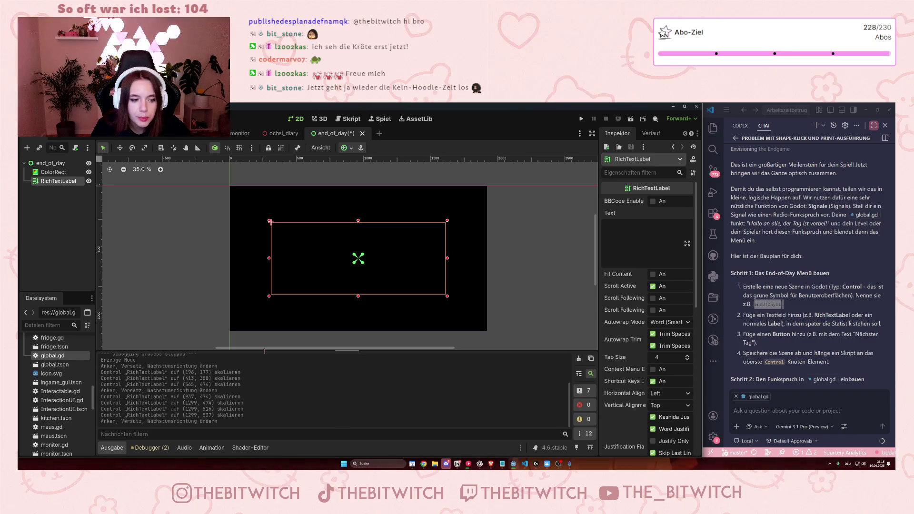
pyautogui.moveTo(266, 353); pyautogui.dragTo(266, 353)
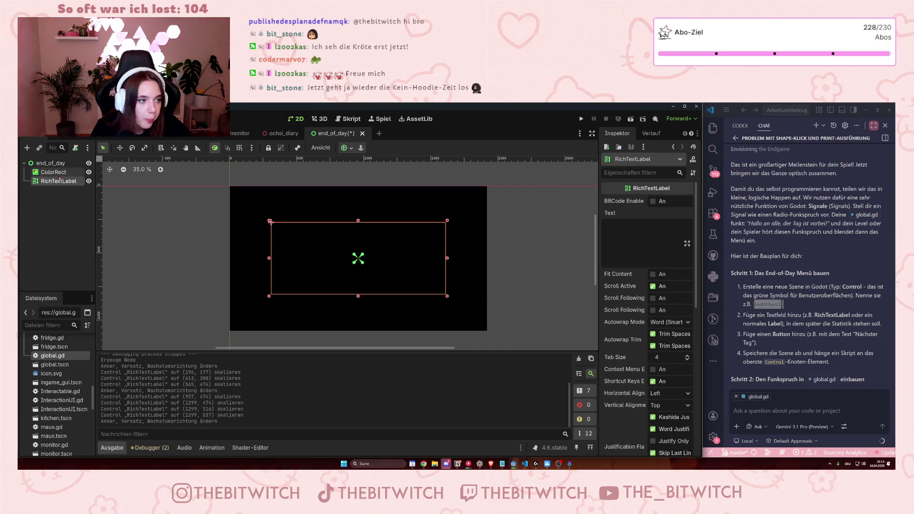
pyautogui.click(53, 173)
pyautogui.click(60, 182)
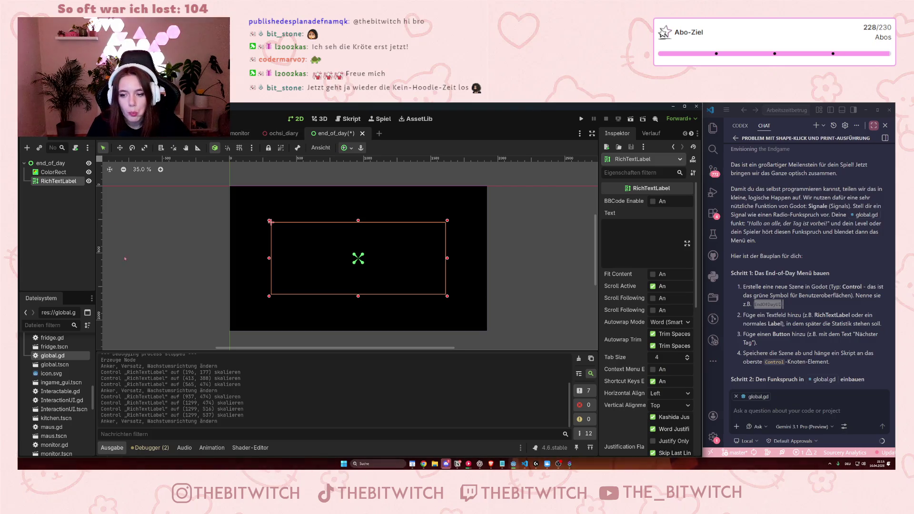
pyautogui.click(50, 162)
# Add a Button child to end_of_day via a 'butt' search and drag it to about 234×78 px
pyautogui.rightClick(65, 164)
pyautogui.click(81, 172)
pyautogui.write('but')
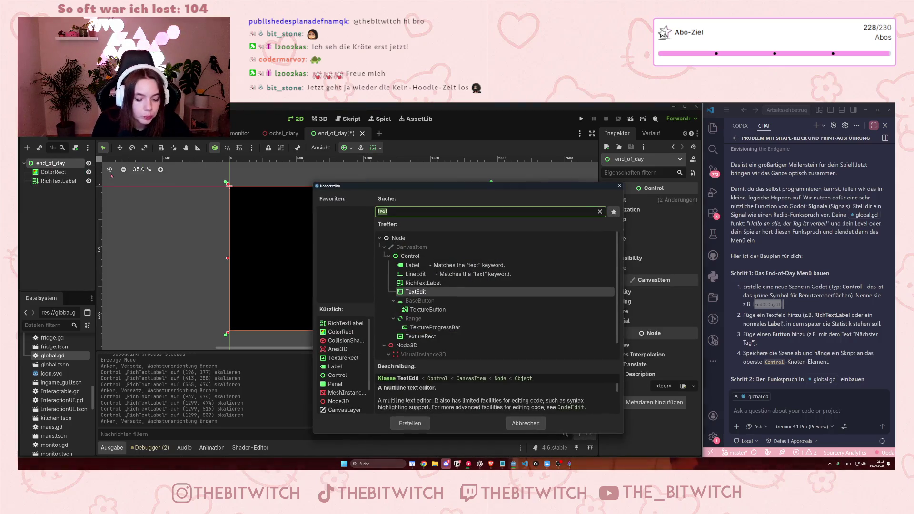
pyautogui.write('t')
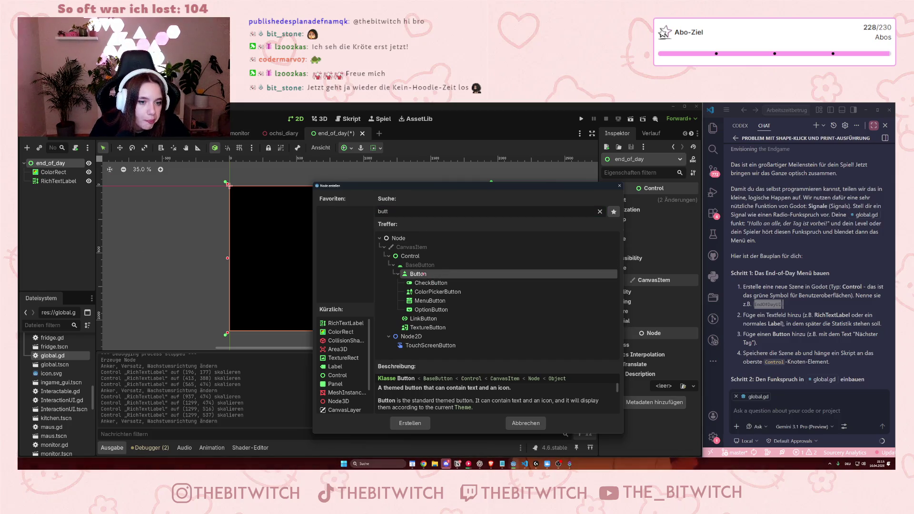
pyautogui.doubleClick(423, 275)
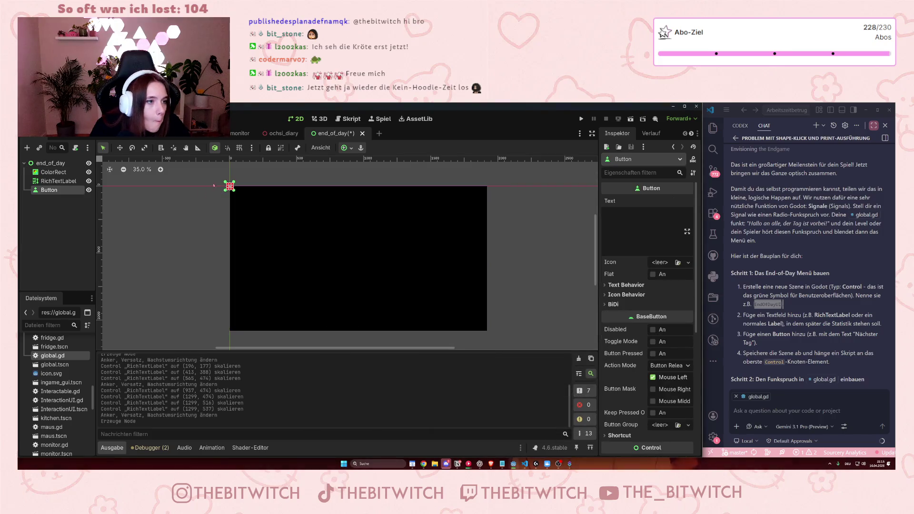
pyautogui.moveTo(232, 189)
pyautogui.mouseDown()
pyautogui.moveTo(263, 198)
pyautogui.moveTo(357, 286)
pyautogui.moveTo(358, 310)
pyautogui.mouseUp()
# Anchor the Button to Center Bottom and nudge it slightly upward
pyautogui.click(348, 149)
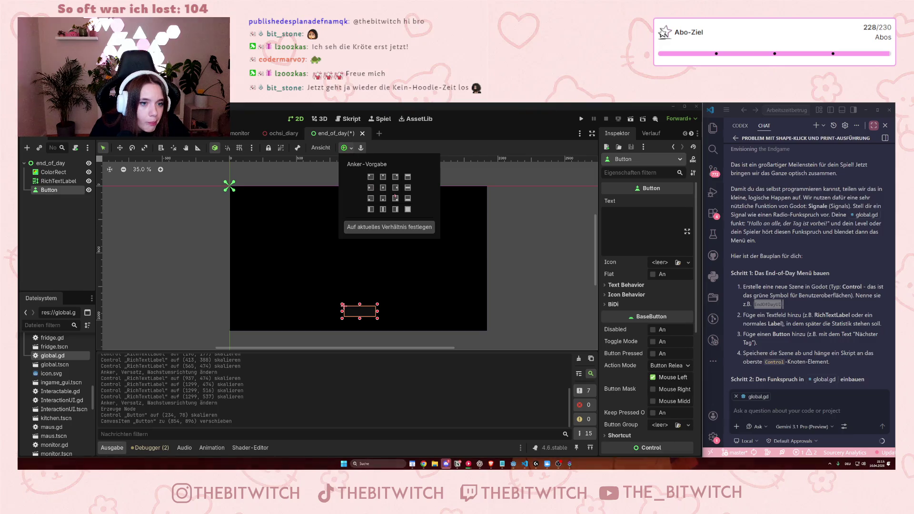
pyautogui.click(384, 200)
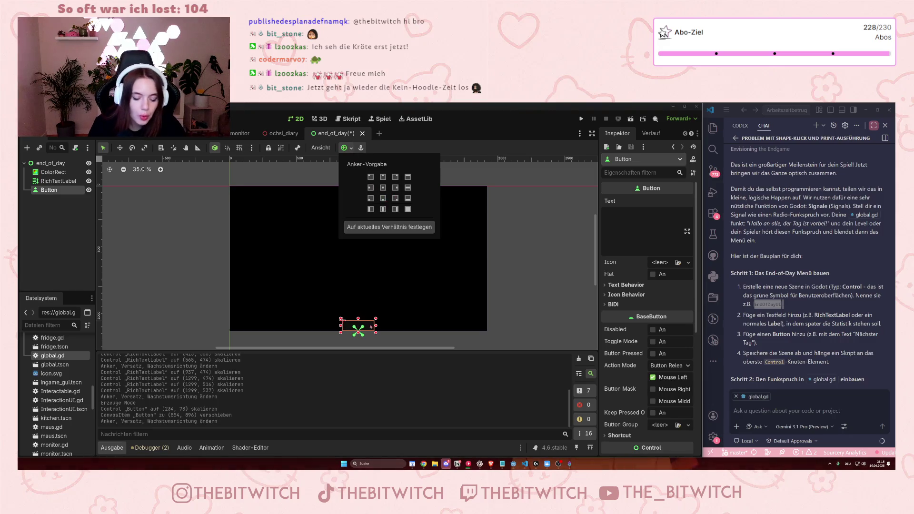
pyautogui.click(94, 207)
pyautogui.press('Up')
pyautogui.press('Up')
pyautogui.press('Up')
pyautogui.press('Up')
pyautogui.press('Up')
pyautogui.press('Up')
pyautogui.press('Up')
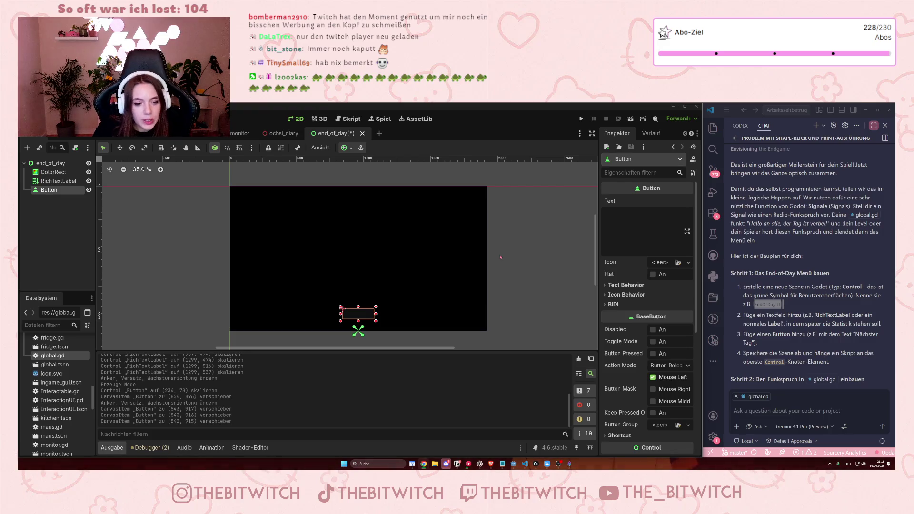
pyautogui.click(646, 229)
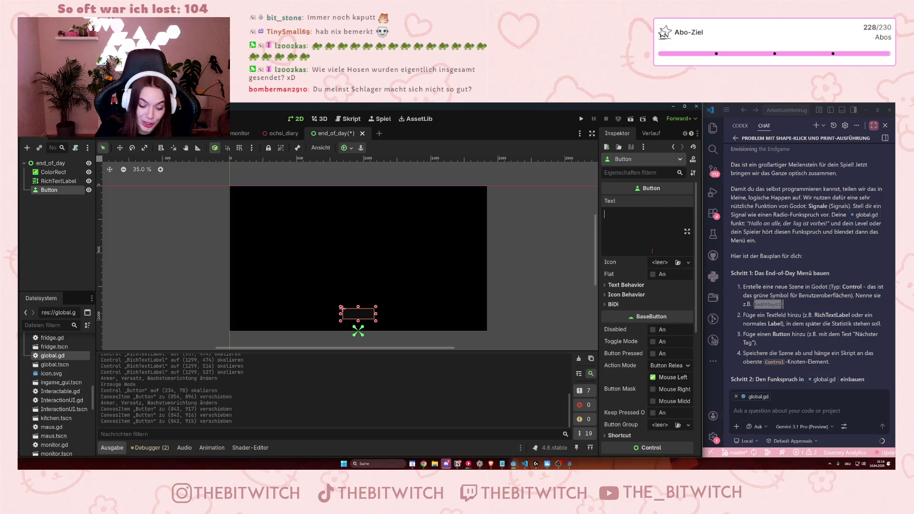
# Enter 'Nächster Tag' as the Button's Text property in the Inspector
pyautogui.write('Nächster Tag')
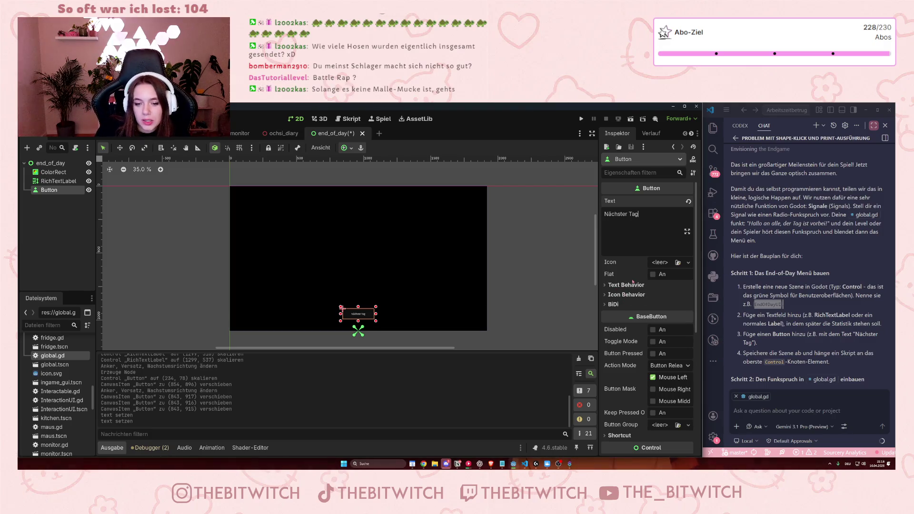
pyautogui.scroll(-5, 638, 333)
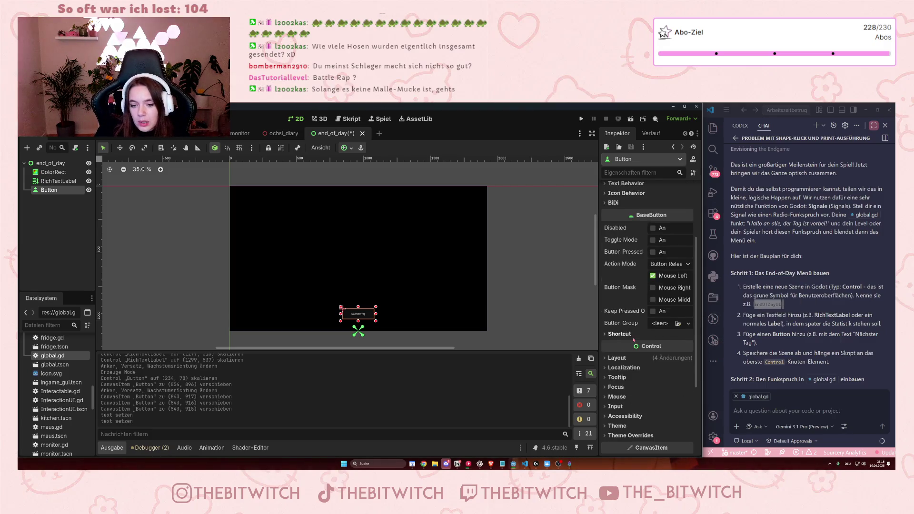
# Check the button's font and 16 px font size overrides, select RichTextLabel, then save and run
pyautogui.scroll(-3, 638, 340)
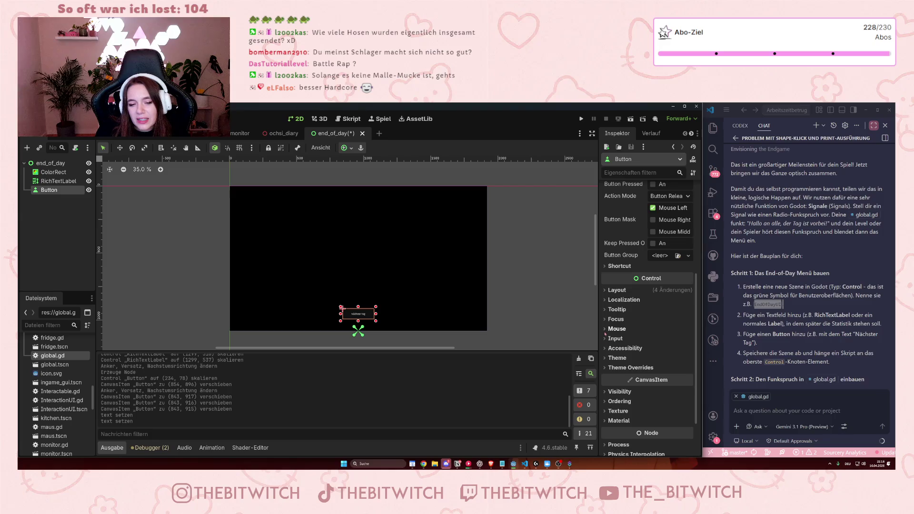
pyautogui.click(608, 358)
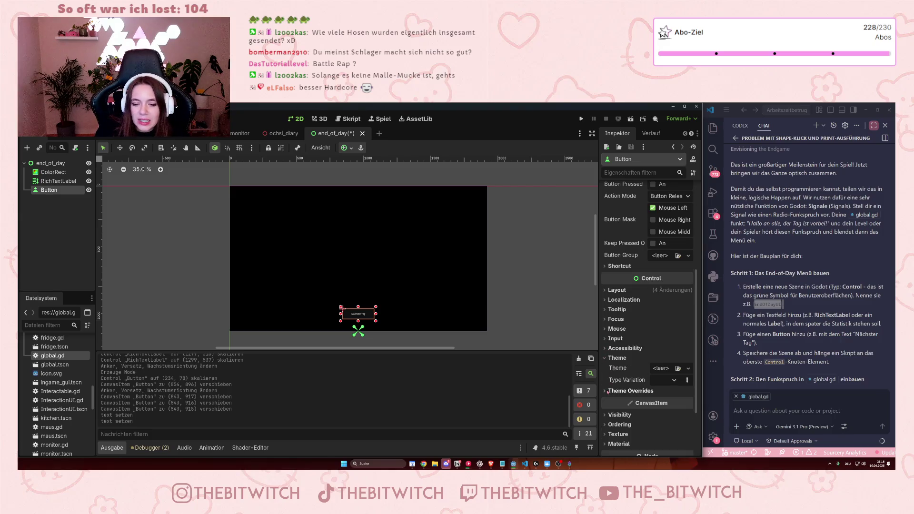
pyautogui.click(628, 391)
pyautogui.scroll(-2, 620, 353)
pyautogui.click(619, 317)
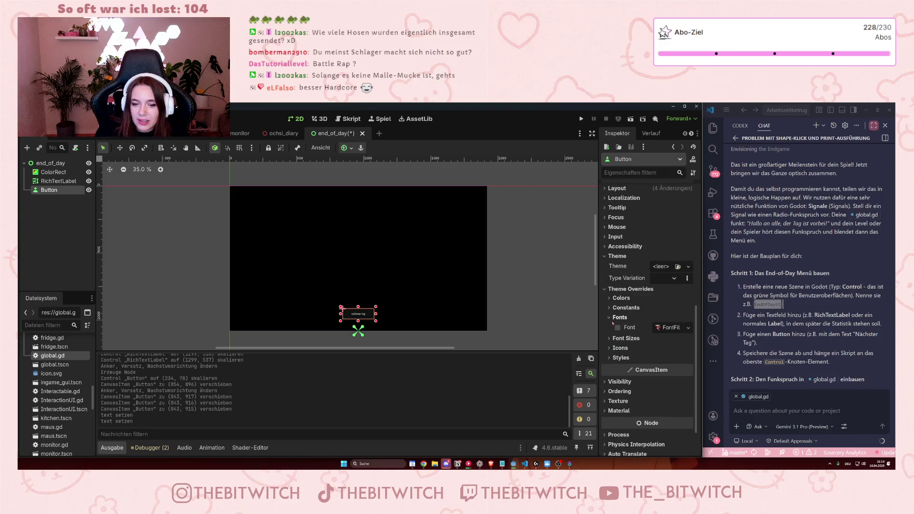
pyautogui.click(621, 338)
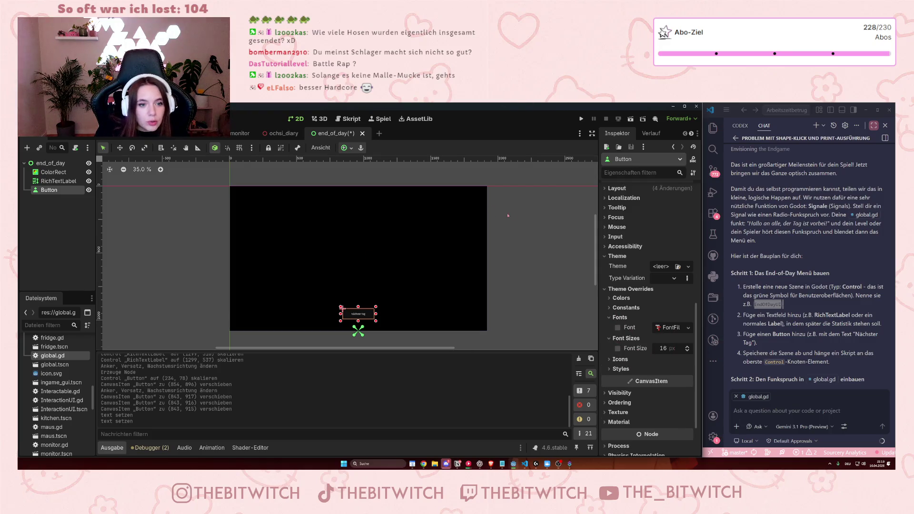
pyautogui.click(271, 222)
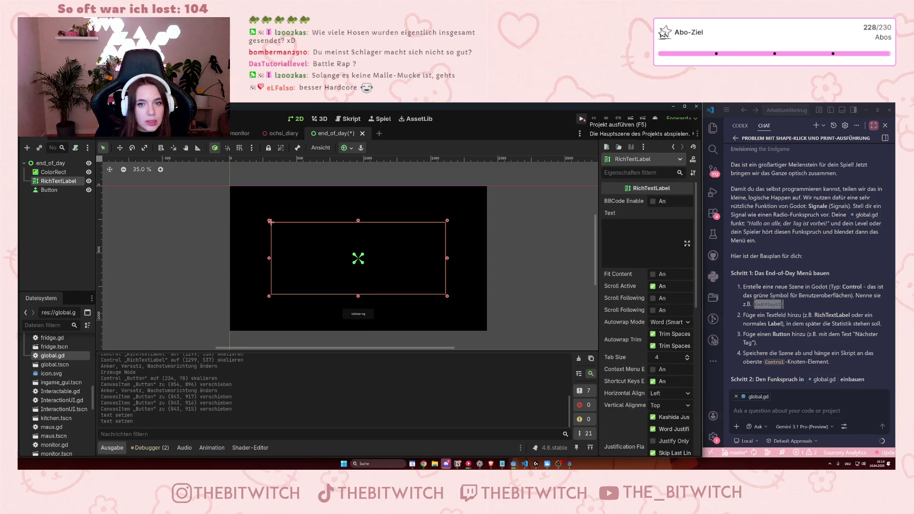
pyautogui.click(581, 118)
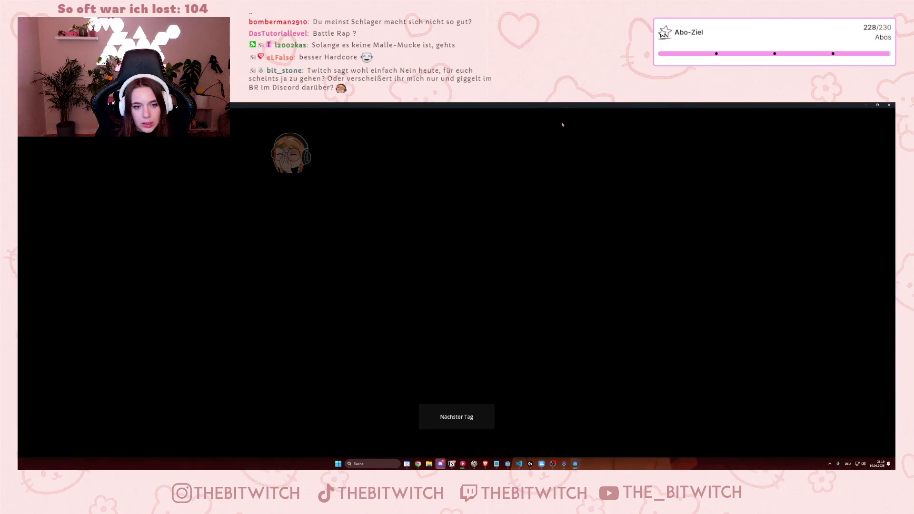
# Restore the game window showing the 'Nächster Tag' button, then close it to end the test
pyautogui.doubleClick(561, 106)
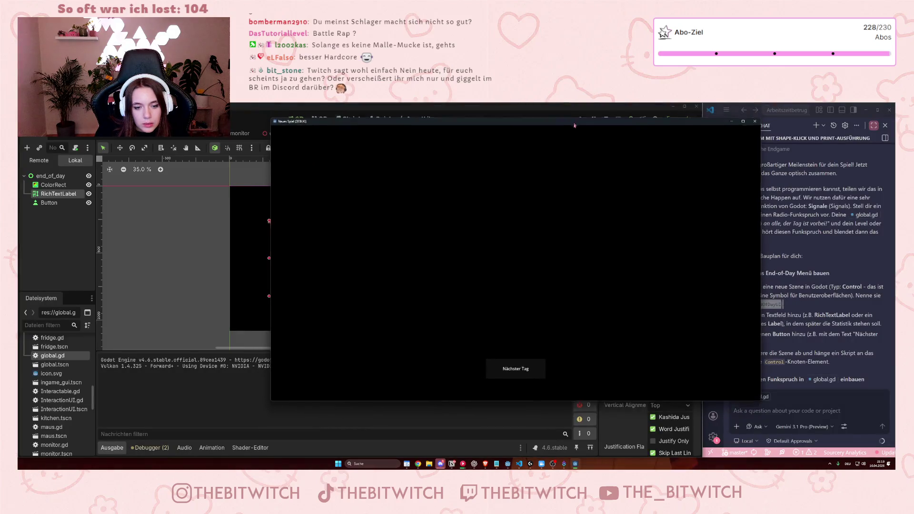
pyautogui.click(740, 145)
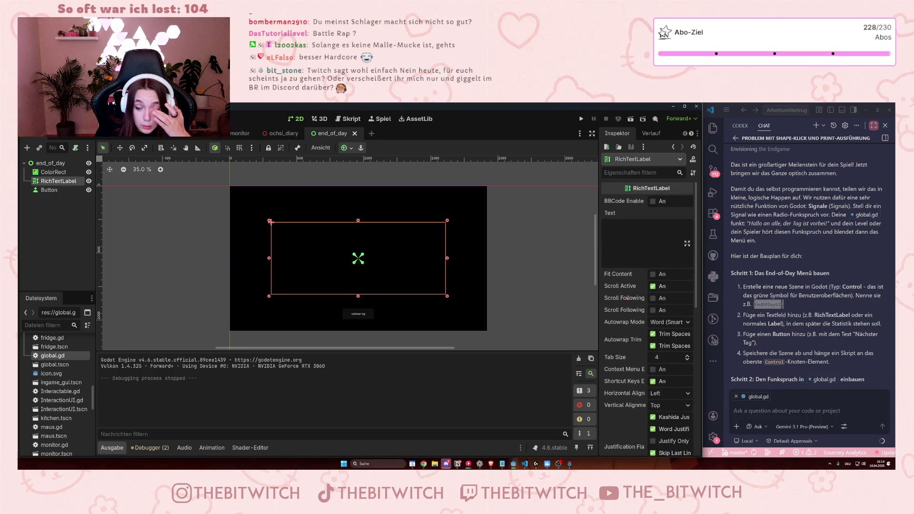
pyautogui.scroll(-10, 628, 299)
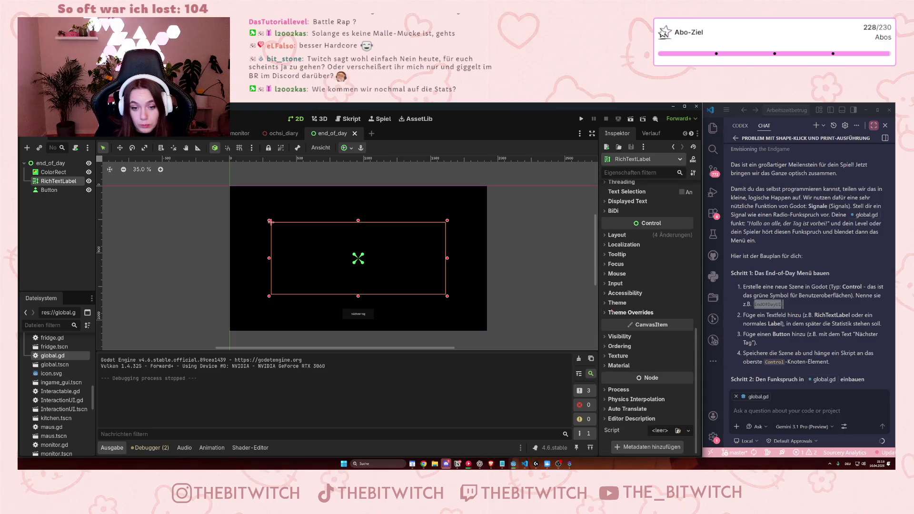
# Enable the RichTextLabel's Normal Font Size override, nudging it from 16 to 18 px and back
pyautogui.click(603, 314)
pyautogui.click(610, 350)
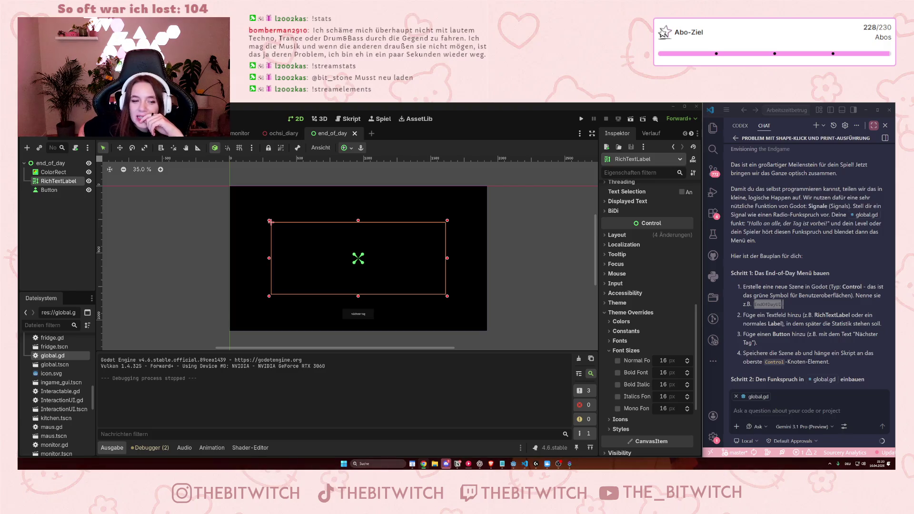
pyautogui.click(618, 360)
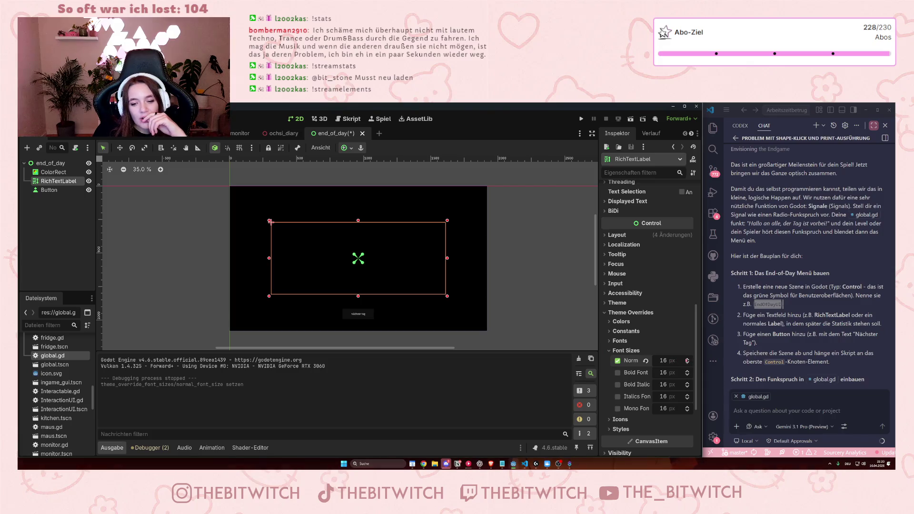
pyautogui.click(686, 359)
pyautogui.click(687, 359)
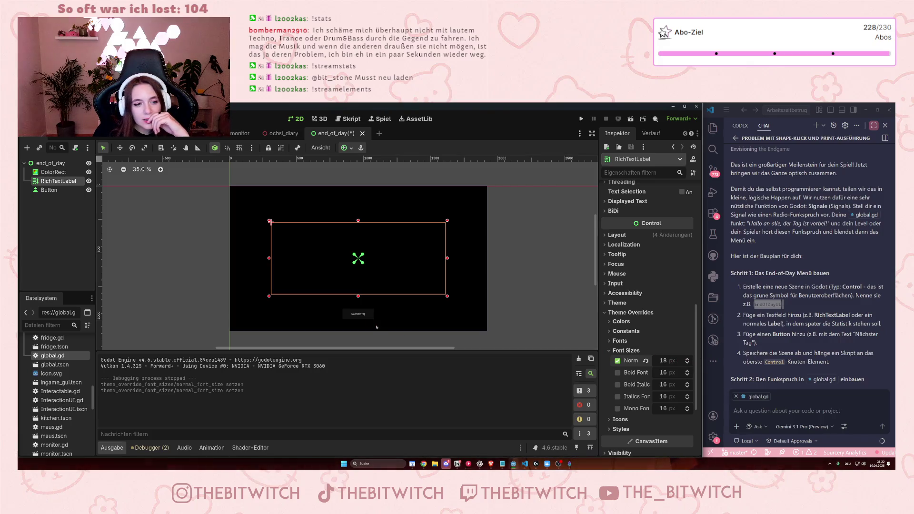
pyautogui.click(687, 363)
pyautogui.click(687, 363)
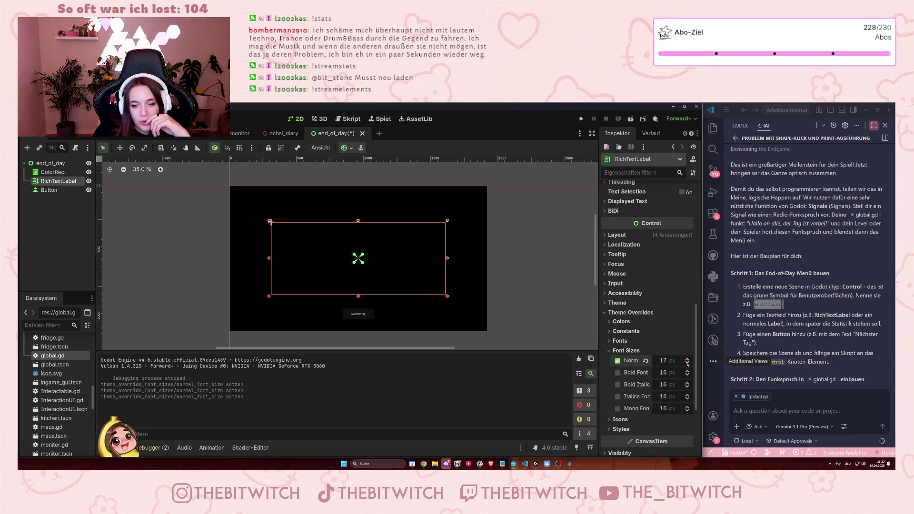
pyautogui.click(49, 190)
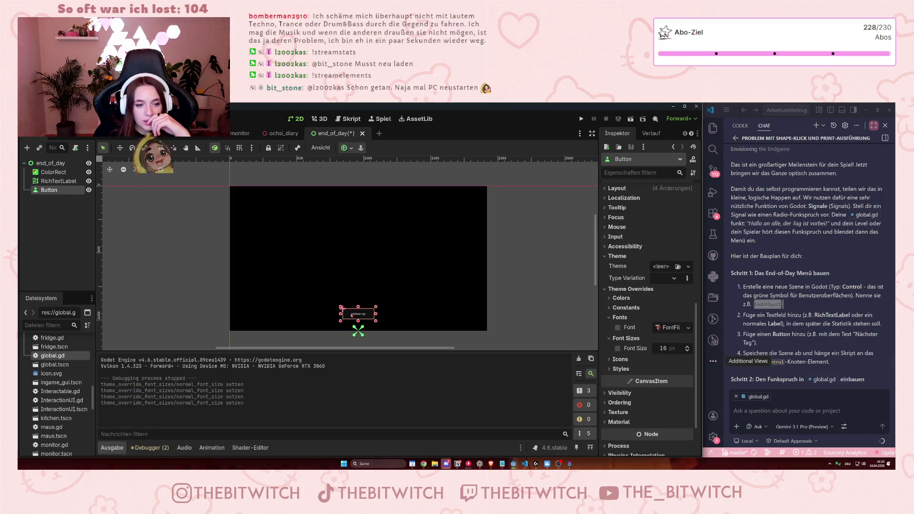
# Enable the Button's Font Size override and raise it to 24 px
pyautogui.click(618, 348)
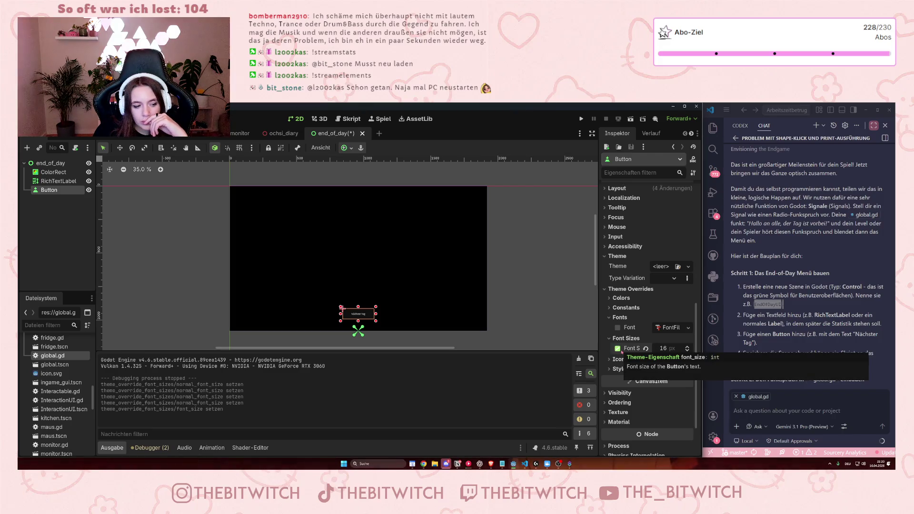
pyautogui.moveTo(687, 349); pyautogui.dragTo(687, 348)
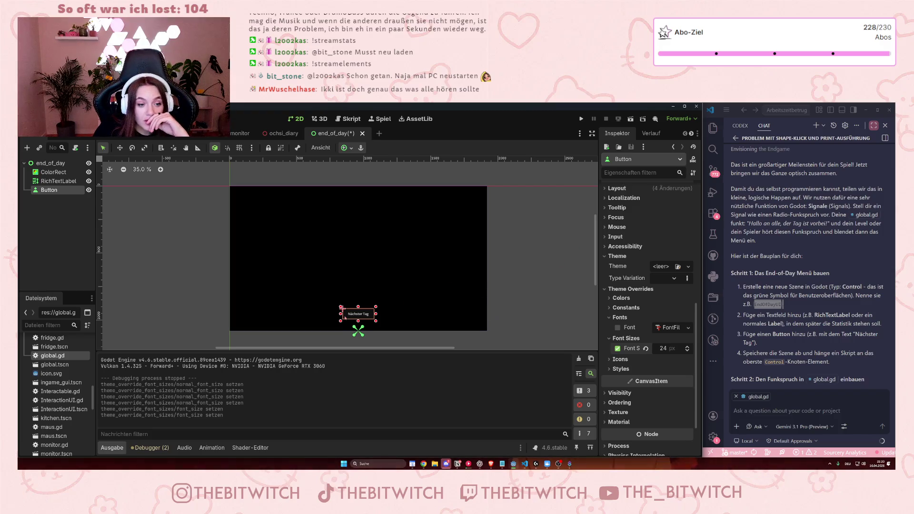
pyautogui.scroll(4, 366, 329)
pyautogui.scroll(-3, 374, 329)
pyautogui.scroll(4, 374, 329)
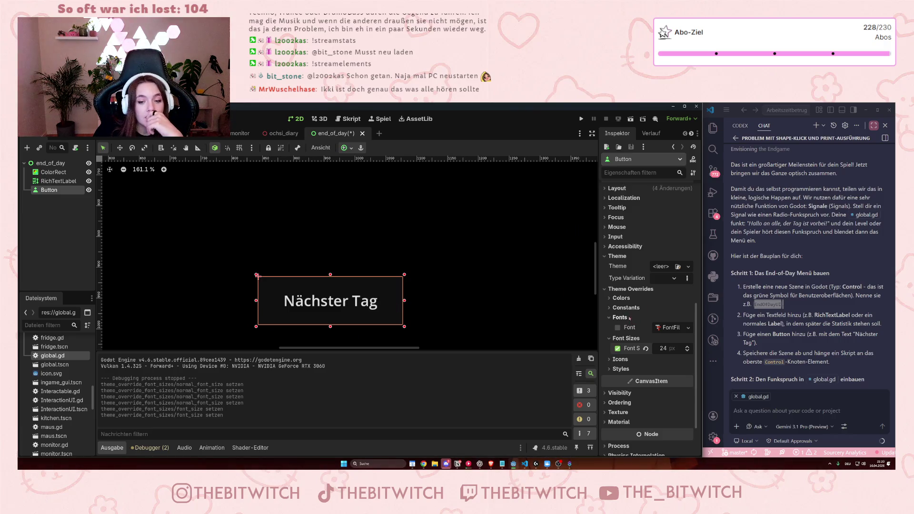
pyautogui.scroll(1, 639, 303)
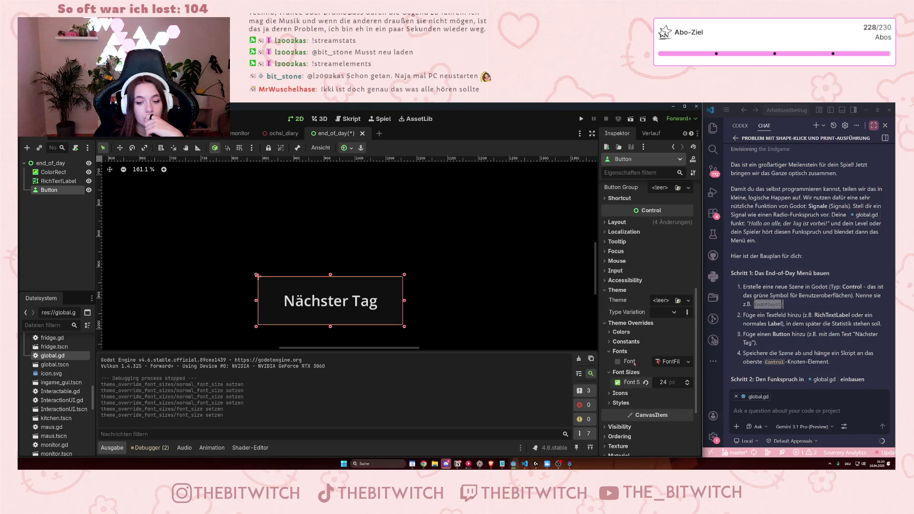
# Expand the Button's Styles overrides and unfold the Normal StyleBoxFlat's properties
pyautogui.click(620, 402)
pyautogui.scroll(-2, 621, 394)
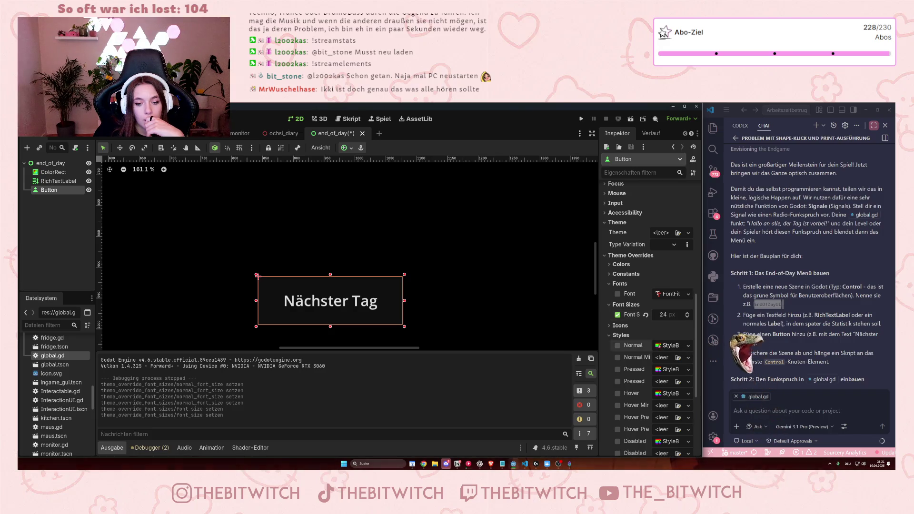
pyautogui.click(671, 345)
pyautogui.scroll(-2, 654, 331)
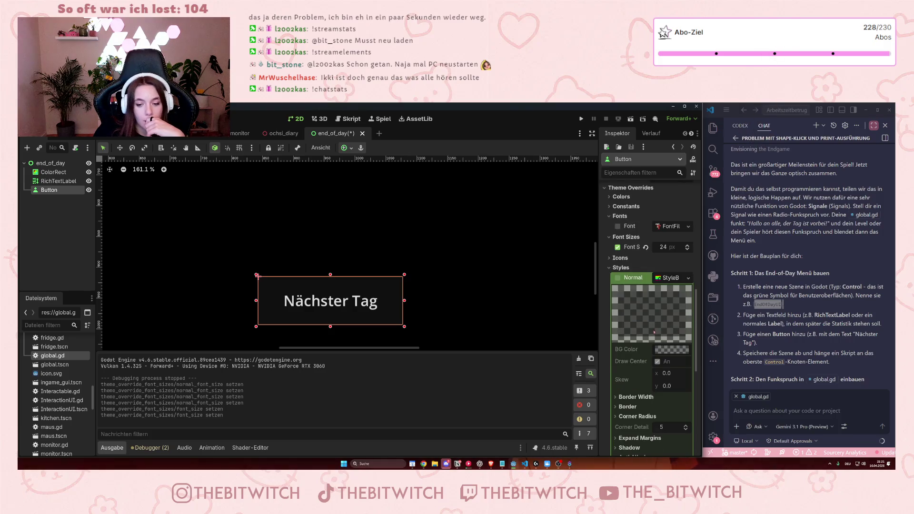
pyautogui.scroll(-2, 654, 332)
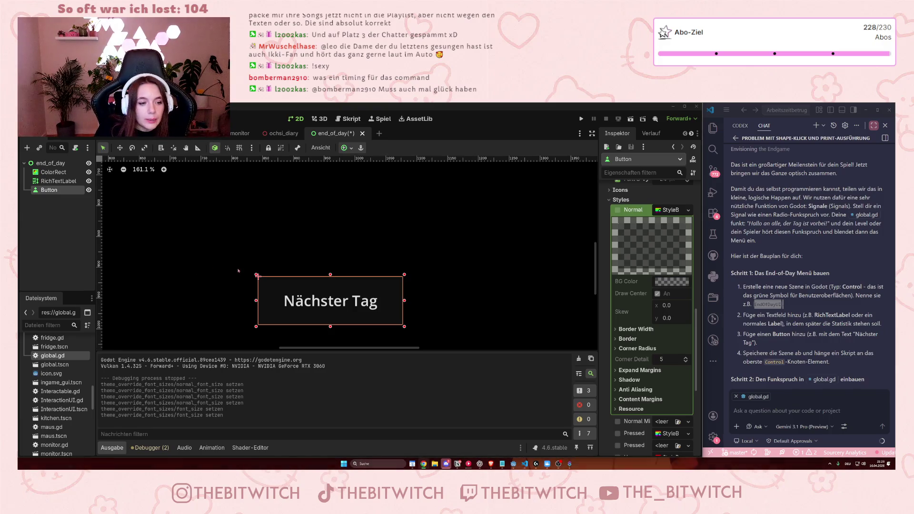
pyautogui.scroll(-3, 659, 350)
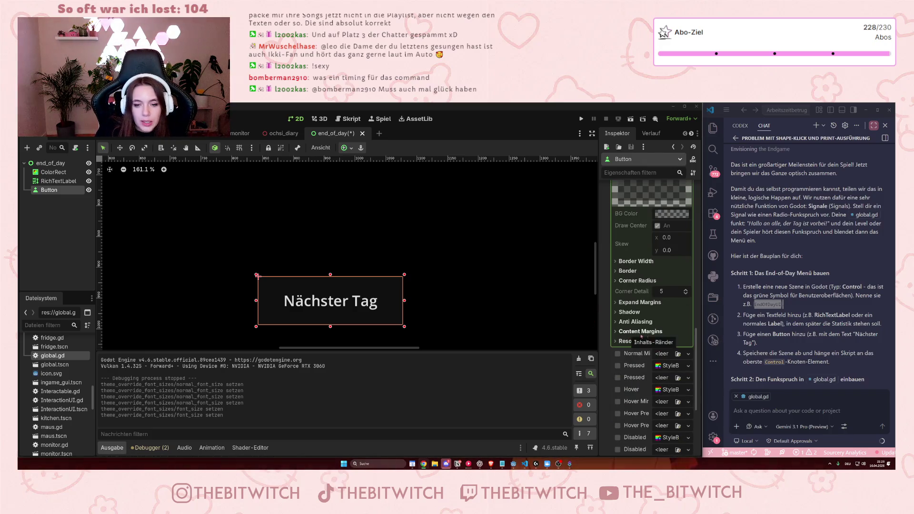
# Check the Normal style's corner radii, all 3 px, then collapse the Normal StyleBox
pyautogui.click(615, 281)
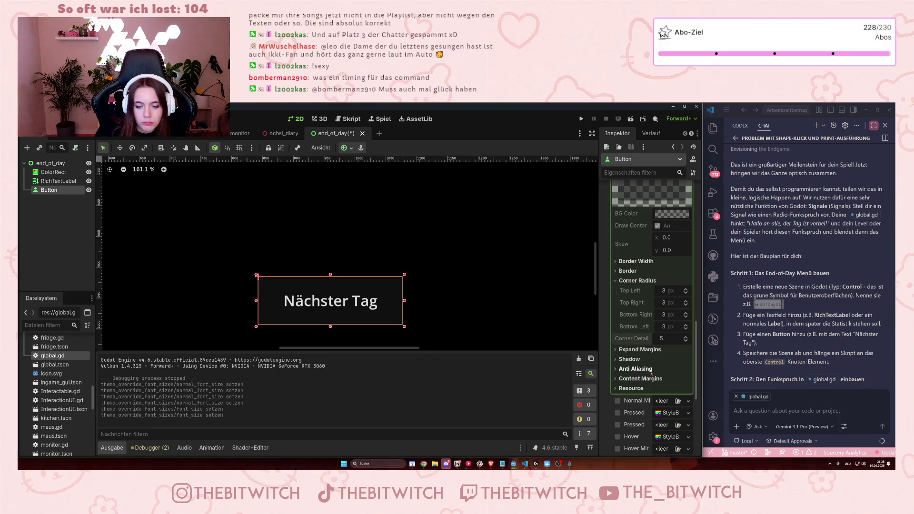
pyautogui.scroll(5, 678, 398)
pyautogui.scroll(-2, 679, 398)
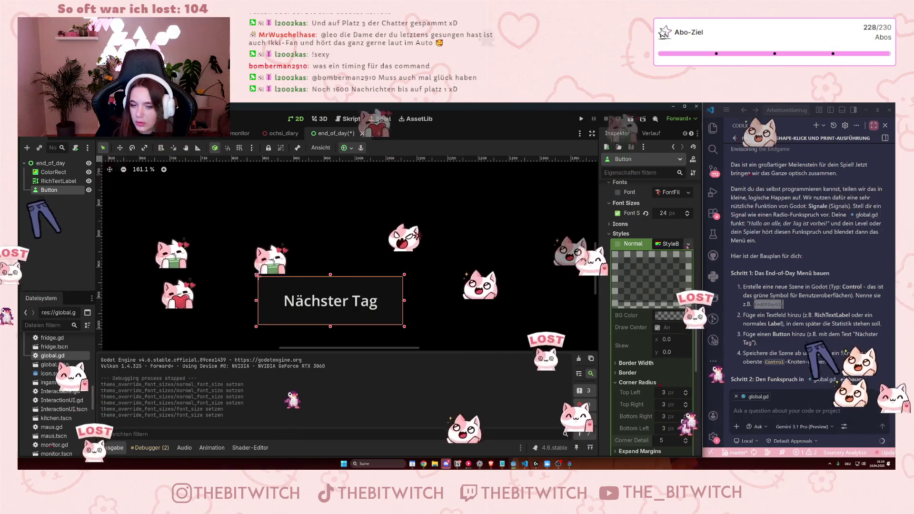
pyautogui.click(688, 243)
pyautogui.click(666, 231)
pyautogui.click(665, 244)
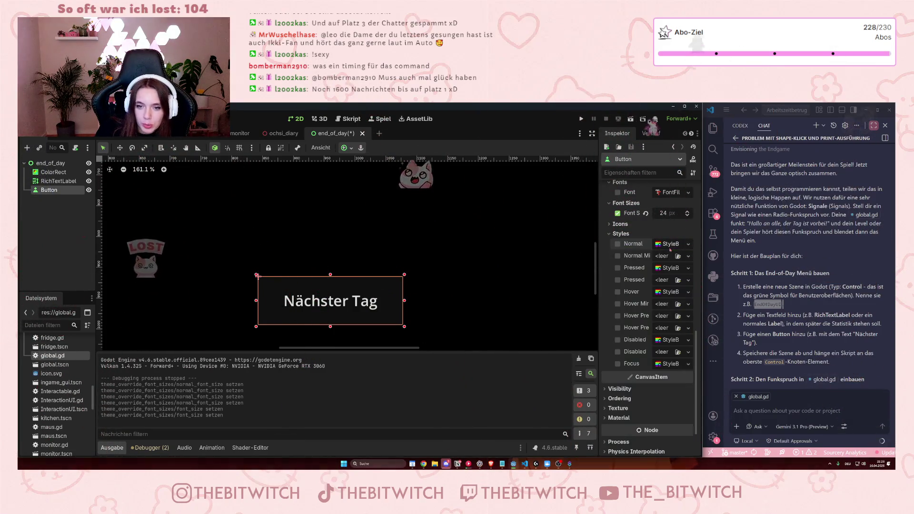
# Try toggling the Button's Normal style override checkbox under Theme Overrides > Styles
pyautogui.click(664, 248)
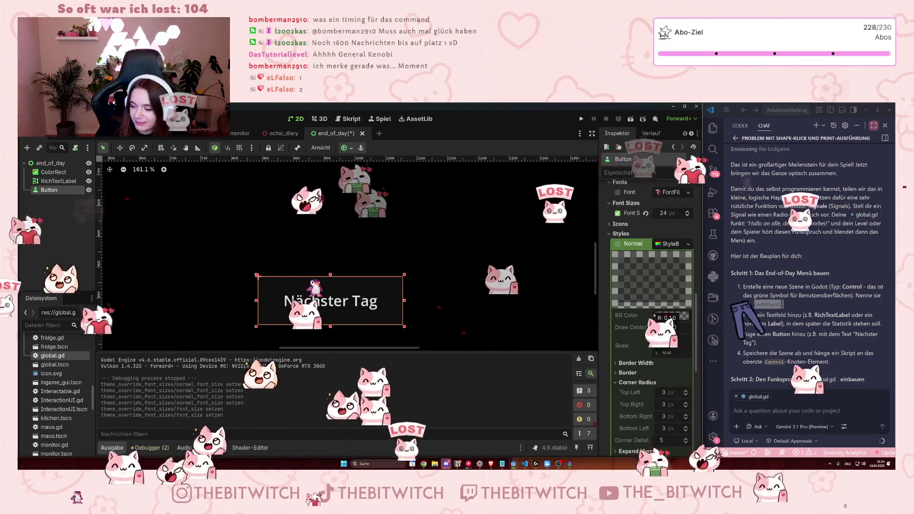
pyautogui.moveTo(654, 315)
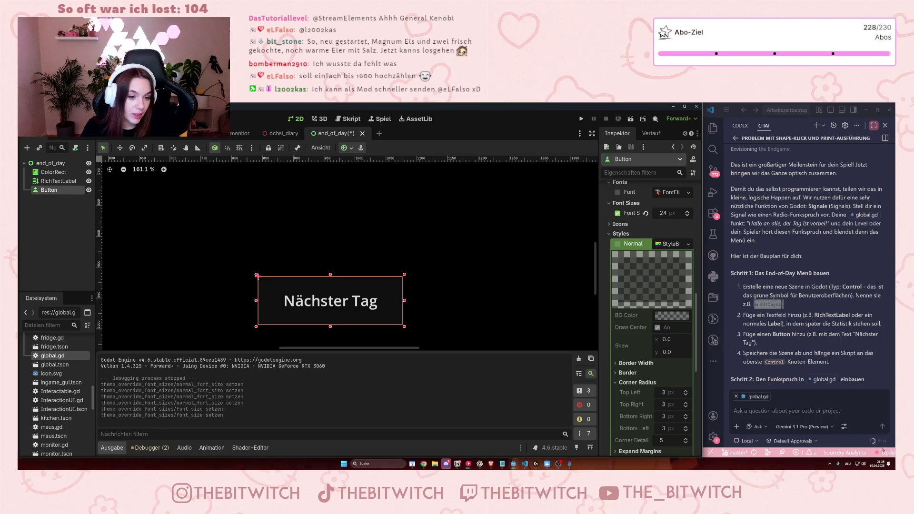
pyautogui.scroll(-2, 628, 382)
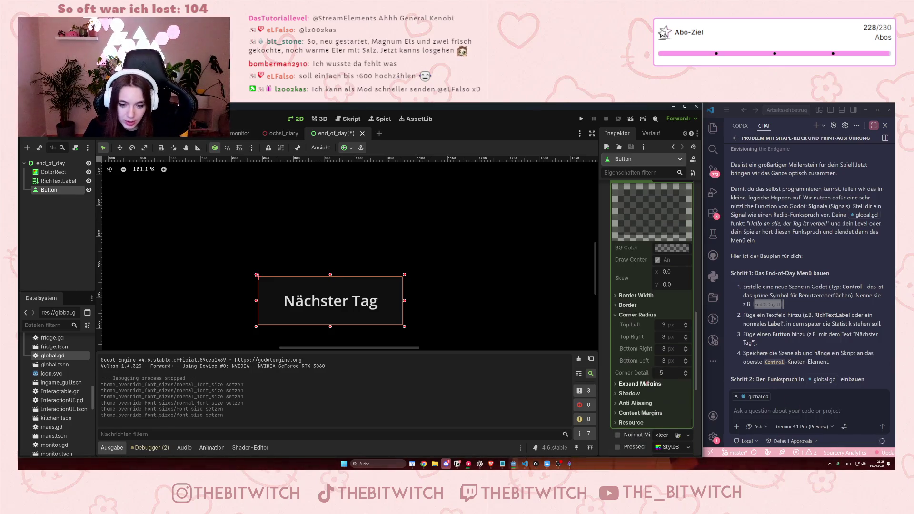
pyautogui.scroll(3, 664, 385)
pyautogui.scroll(-2, 665, 385)
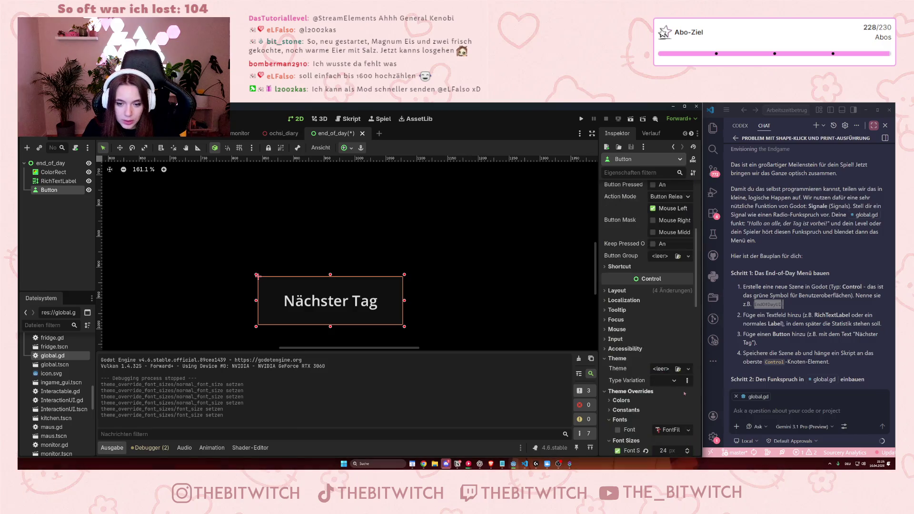
pyautogui.click(617, 244)
pyautogui.click(617, 243)
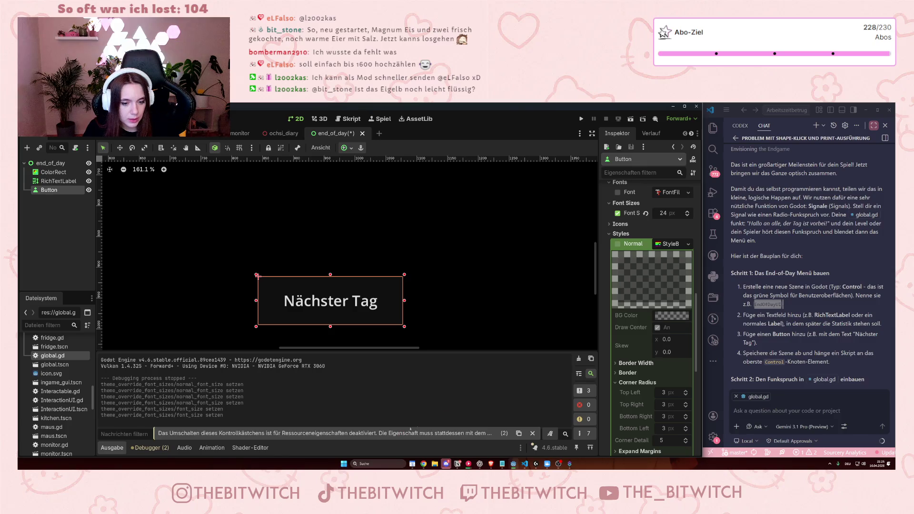
pyautogui.scroll(-3, 657, 340)
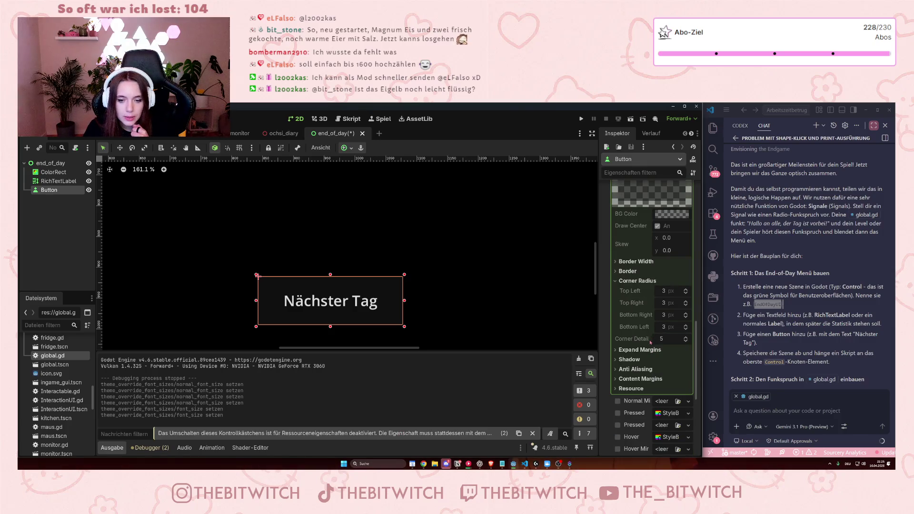
pyautogui.scroll(2, 651, 341)
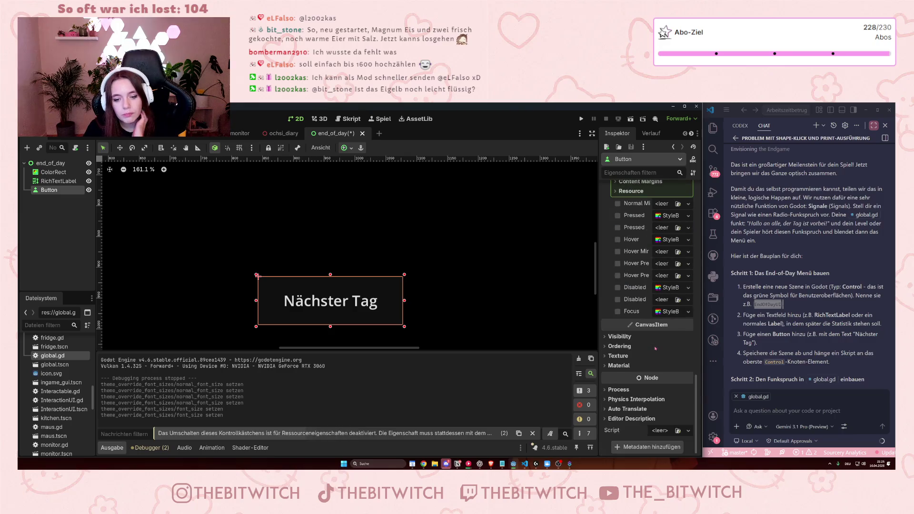
pyautogui.scroll(6, 657, 349)
# Collapse the Styles overrides and briefly expand and fold the Colors overrides
pyautogui.click(619, 341)
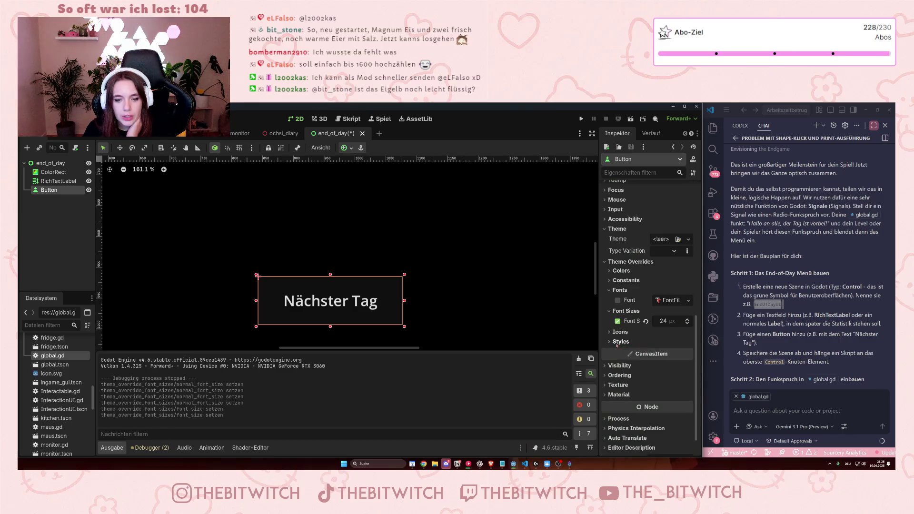
pyautogui.scroll(2, 618, 288)
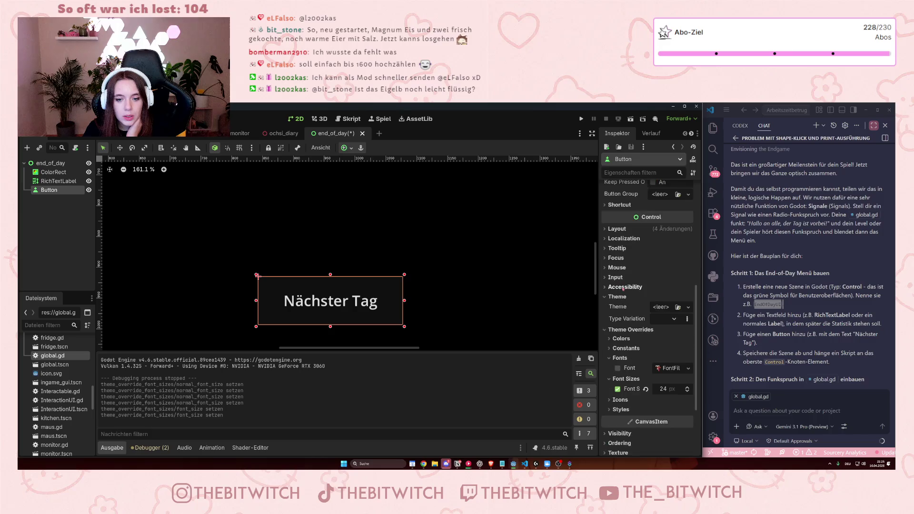
pyautogui.click(621, 339)
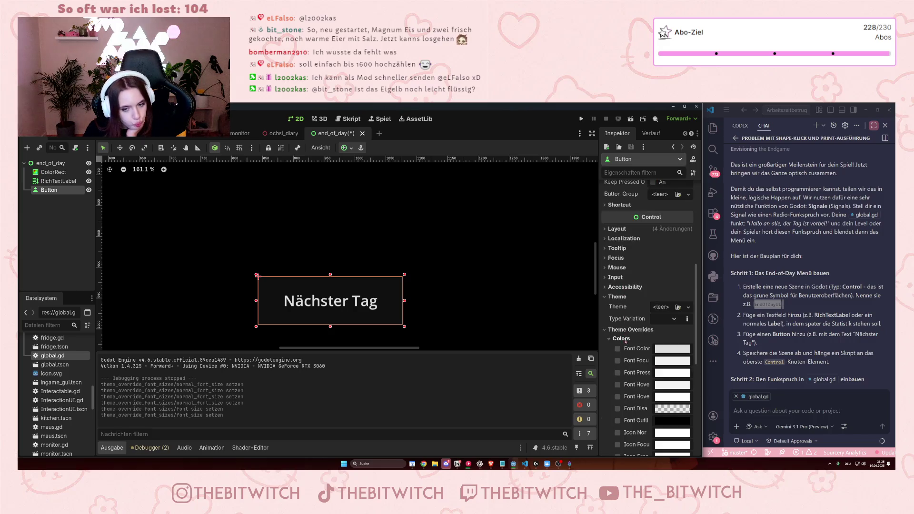
pyautogui.click(627, 339)
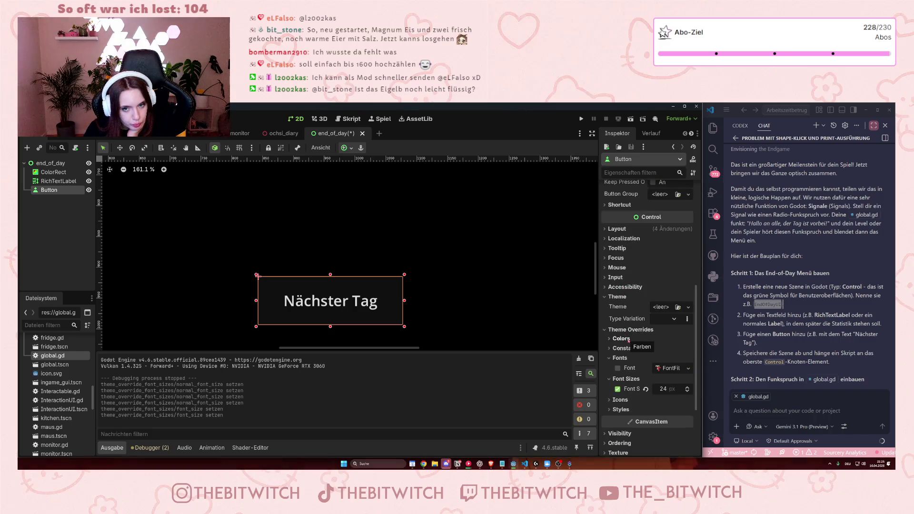
pyautogui.scroll(-3, 627, 321)
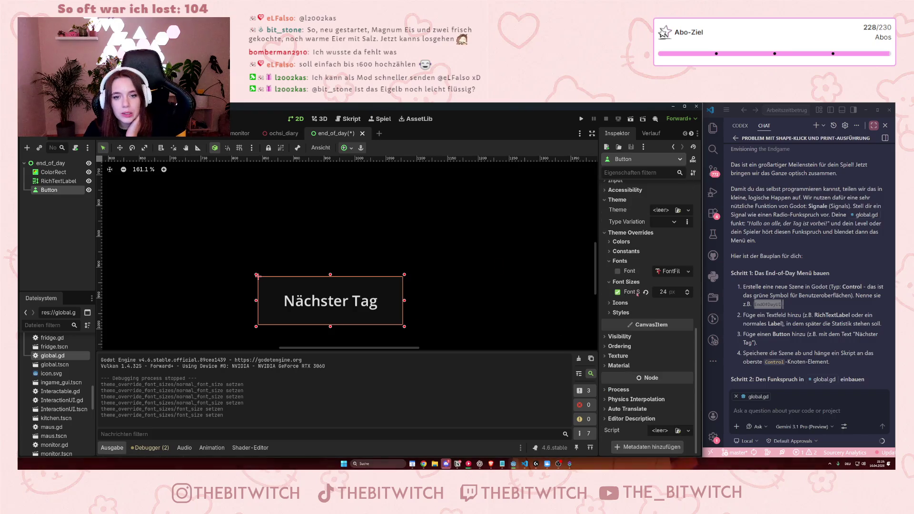
# Re-expand Styles and reopen the Normal StyleBoxFlat for editing
pyautogui.click(620, 312)
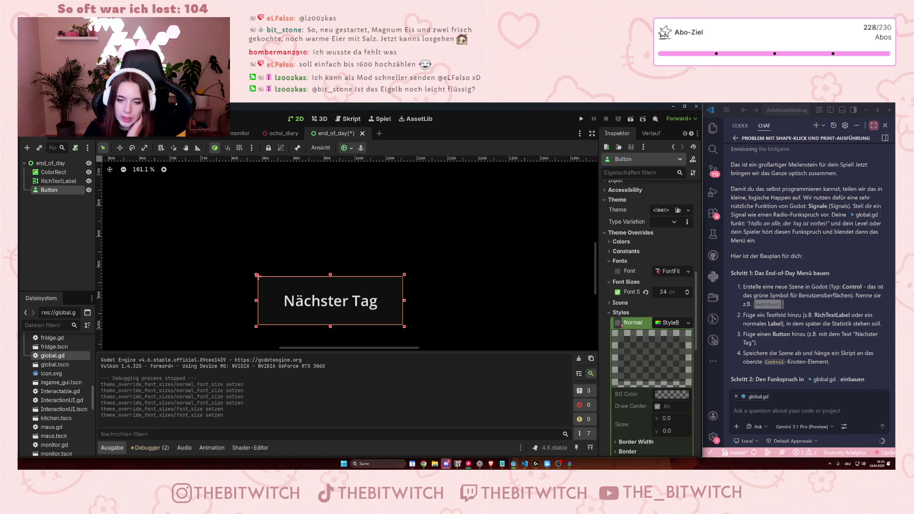
pyautogui.scroll(-2, 663, 288)
pyautogui.click(682, 256)
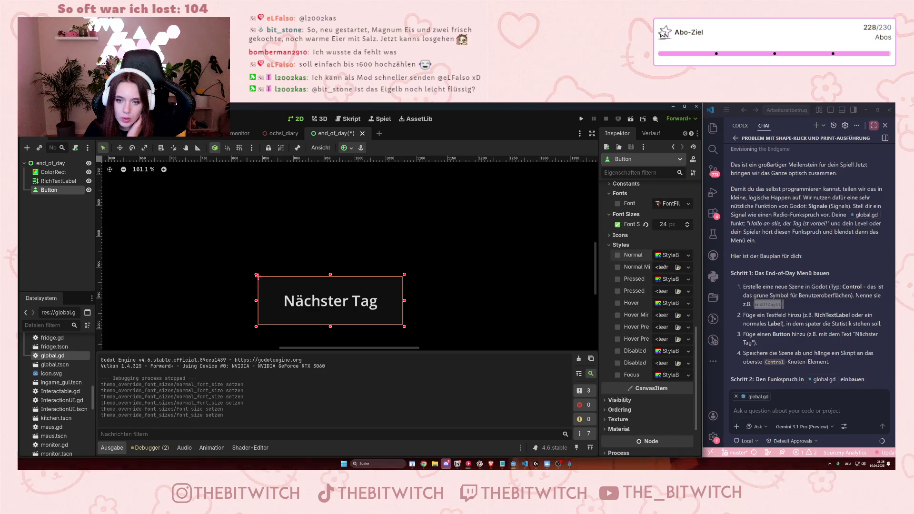
pyautogui.click(682, 256)
pyautogui.click(688, 256)
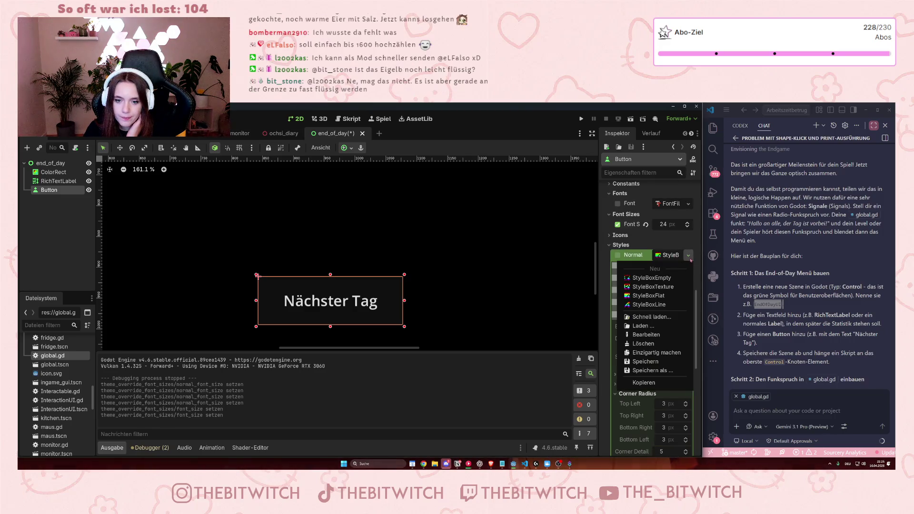
pyautogui.click(688, 256)
pyautogui.click(688, 256)
pyautogui.click(668, 277)
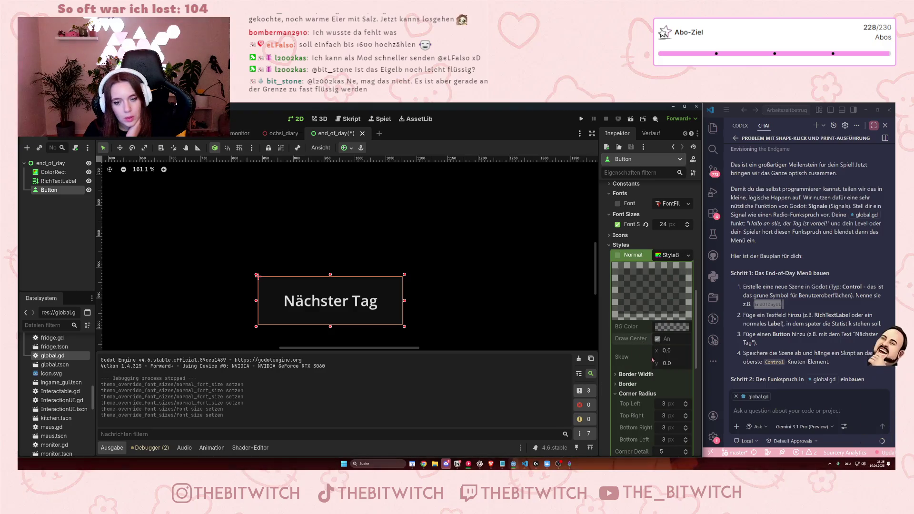
pyautogui.click(617, 255)
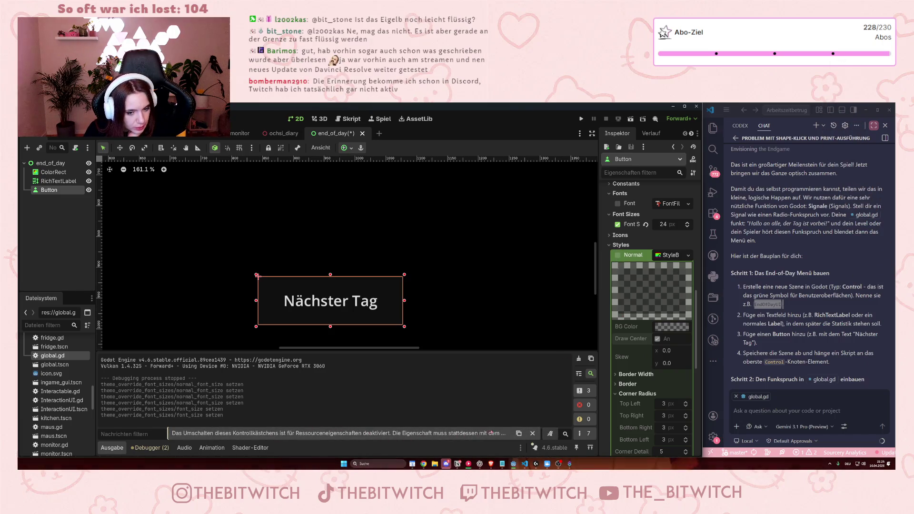
pyautogui.click(518, 434)
pyautogui.click(804, 410)
pyautogui.write('Das Umschalten dieses Kontrollkästchens ist für Ressourceneigenschaften deaktiviert. Die Eigenschaft muss stattdessen mit dem Ressourcenwähler geändert werden.')
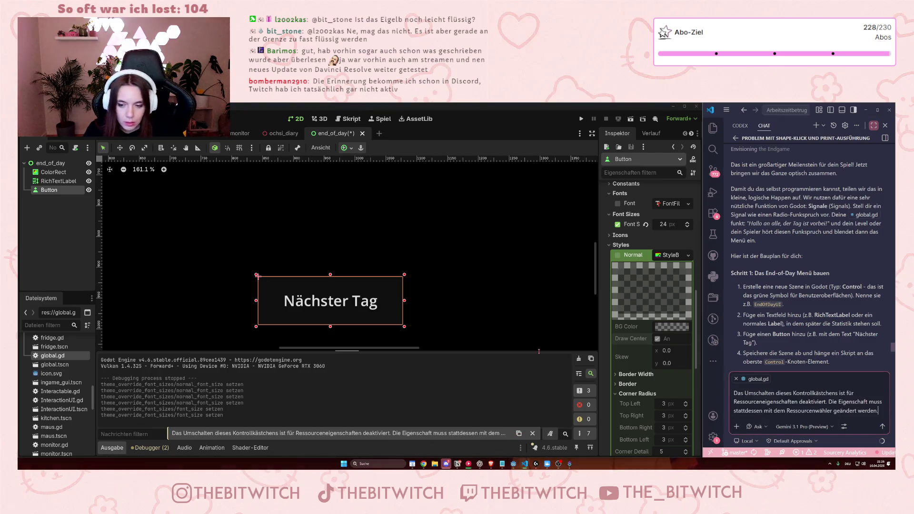
pyautogui.moveTo(882, 412)
pyautogui.mouseDown()
pyautogui.moveTo(735, 402)
pyautogui.moveTo(743, 388)
pyautogui.mouseUp()
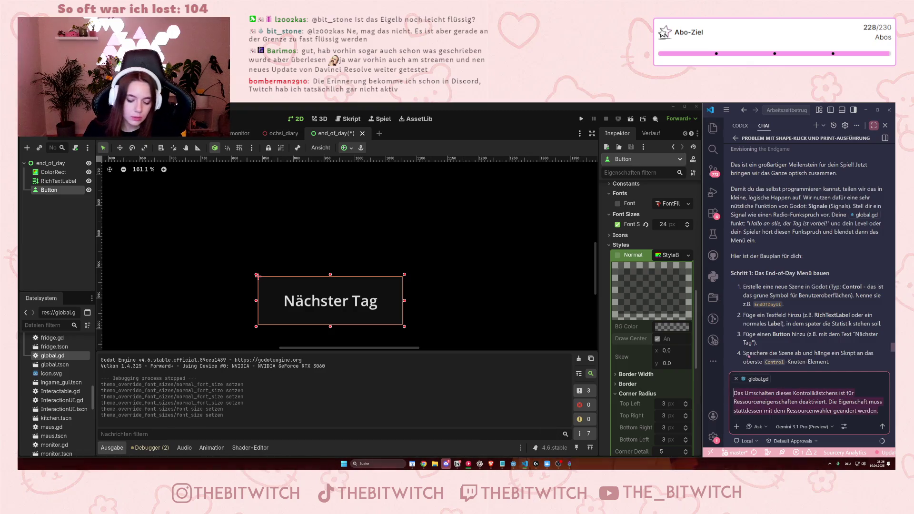
pyautogui.press('BackSpace')
pyautogui.click(652, 279)
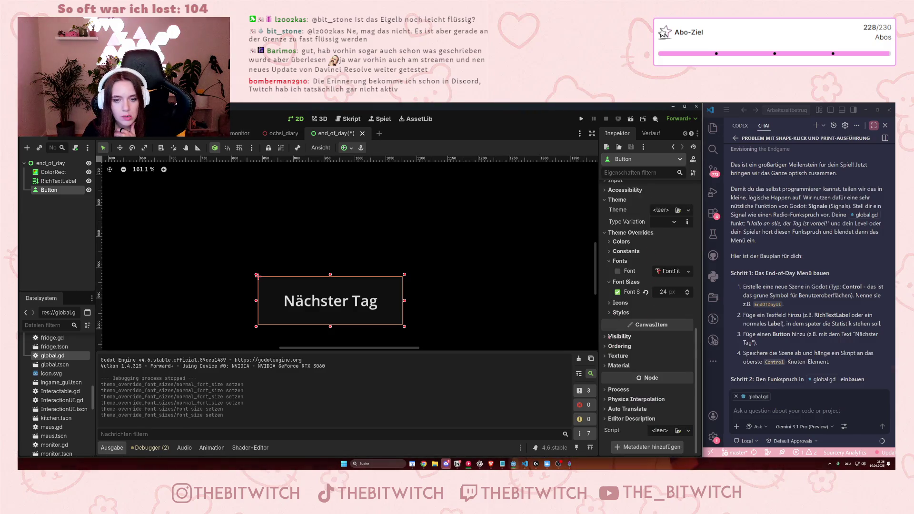
# Reopen the Normal StyleBoxFlat's settings, showing its BG Color and Draw Center options
pyautogui.click(681, 314)
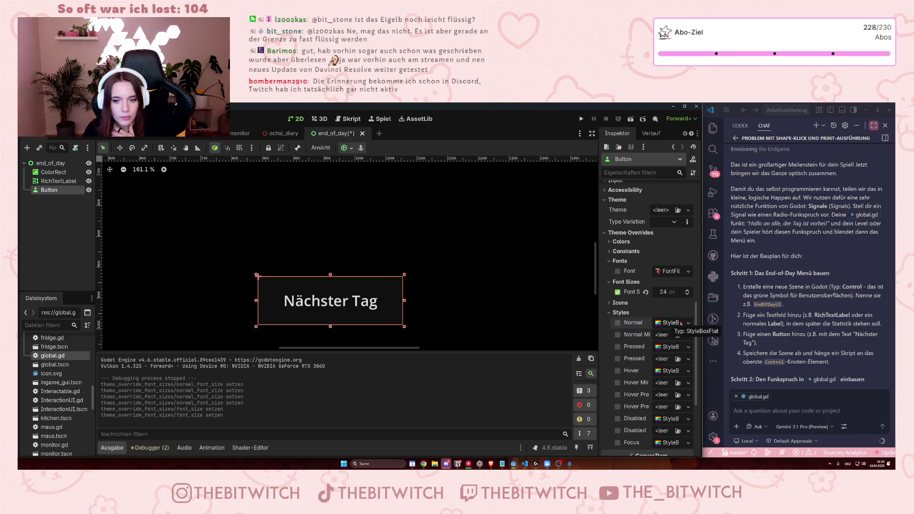
pyautogui.click(671, 323)
pyautogui.click(686, 323)
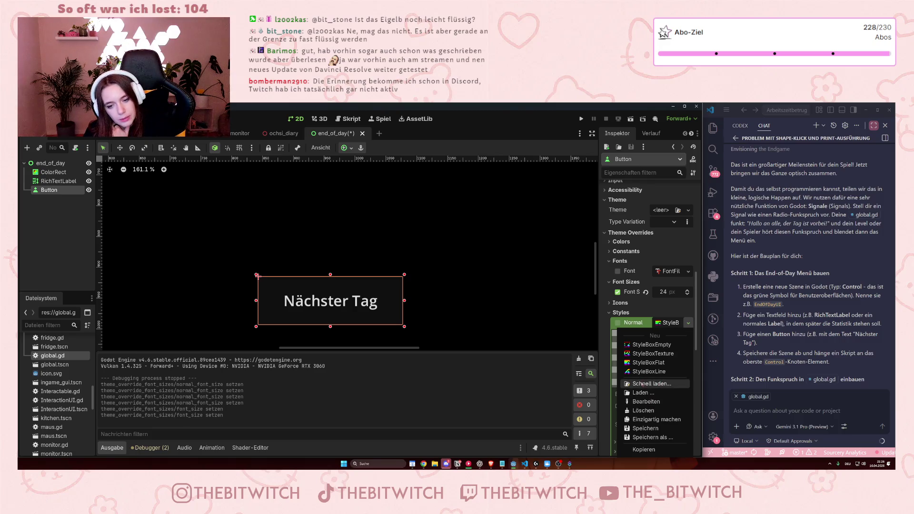
pyautogui.click(646, 402)
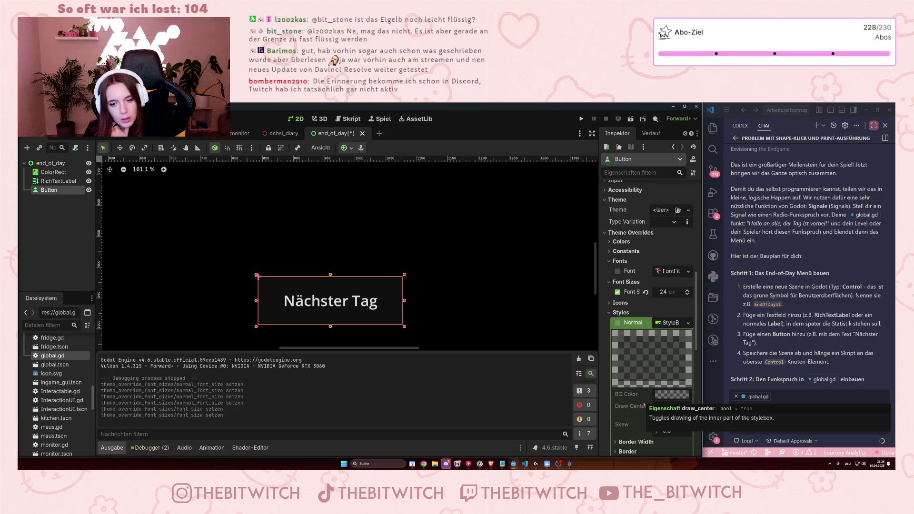
pyautogui.hscroll(5, 471, 313)
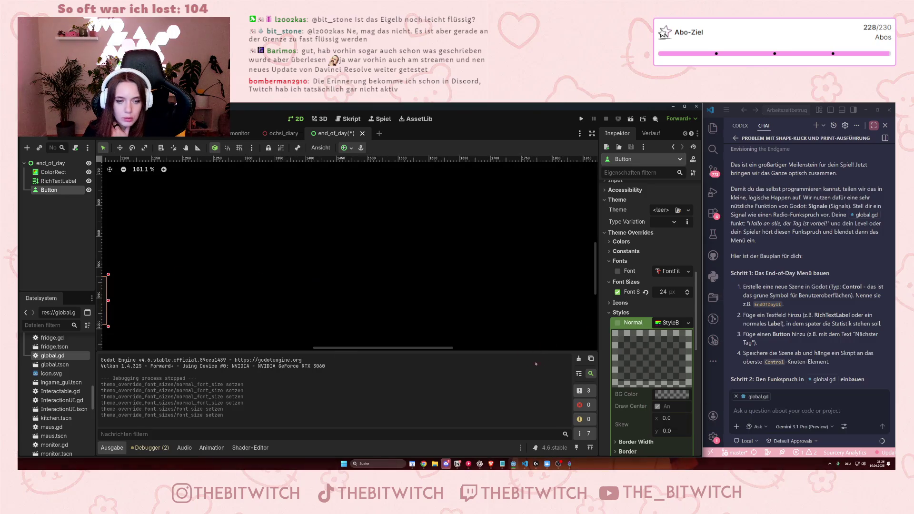
pyautogui.scroll(-1, 472, 314)
pyautogui.moveTo(443, 346)
pyautogui.mouseDown()
pyautogui.moveTo(397, 346)
pyautogui.moveTo(405, 346)
pyautogui.mouseUp()
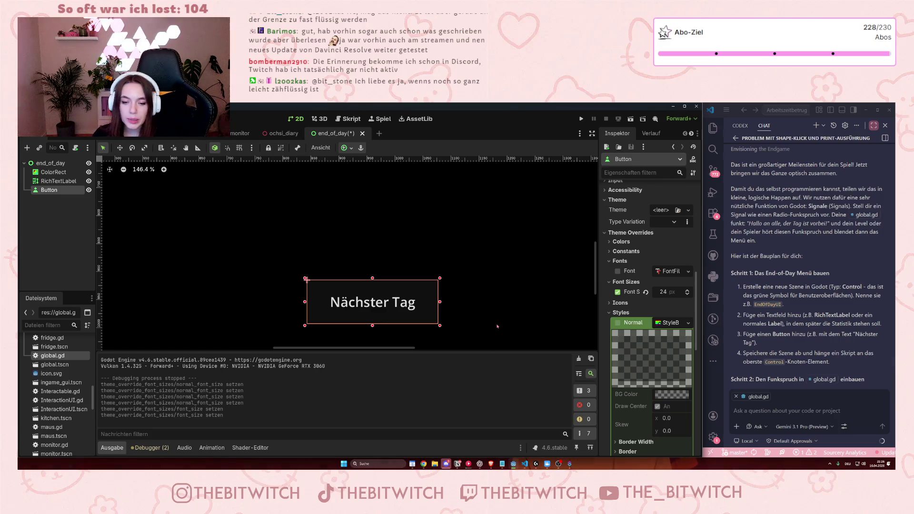
pyautogui.click(617, 322)
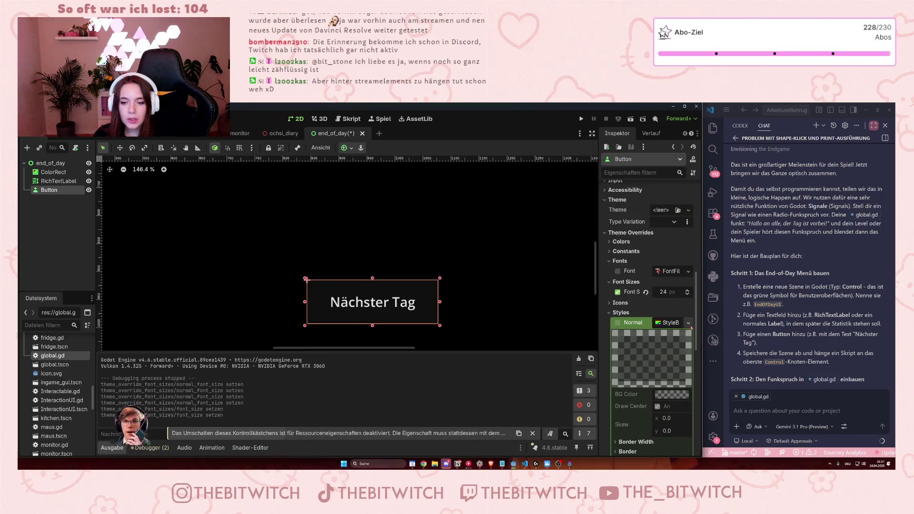
# Replace the Button's Normal style with a New StyleBoxFlat, turning the button grey
pyautogui.rightClick(666, 323)
pyautogui.press('Escape')
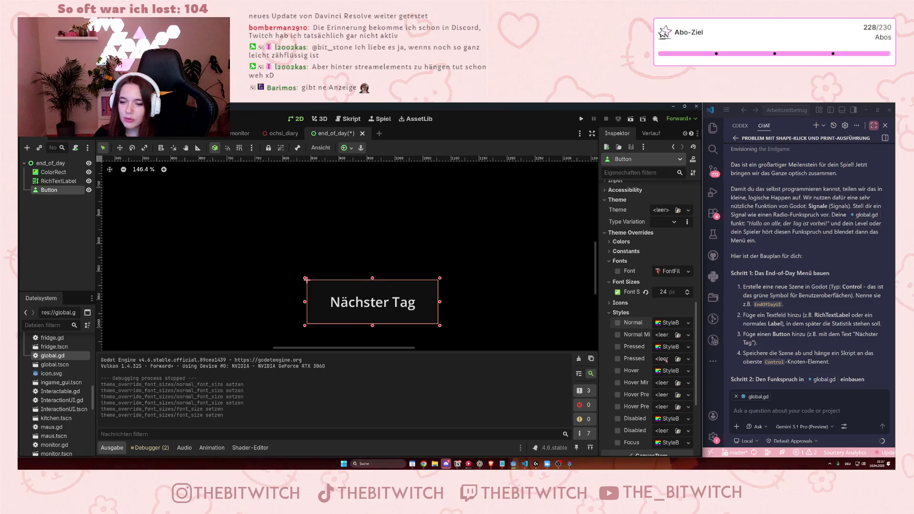
pyautogui.scroll(-2, 666, 361)
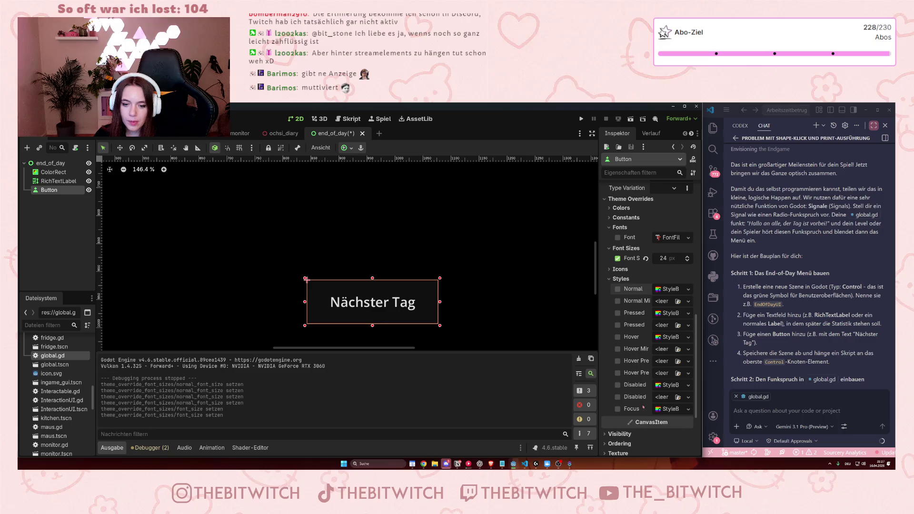
pyautogui.scroll(-2, 638, 412)
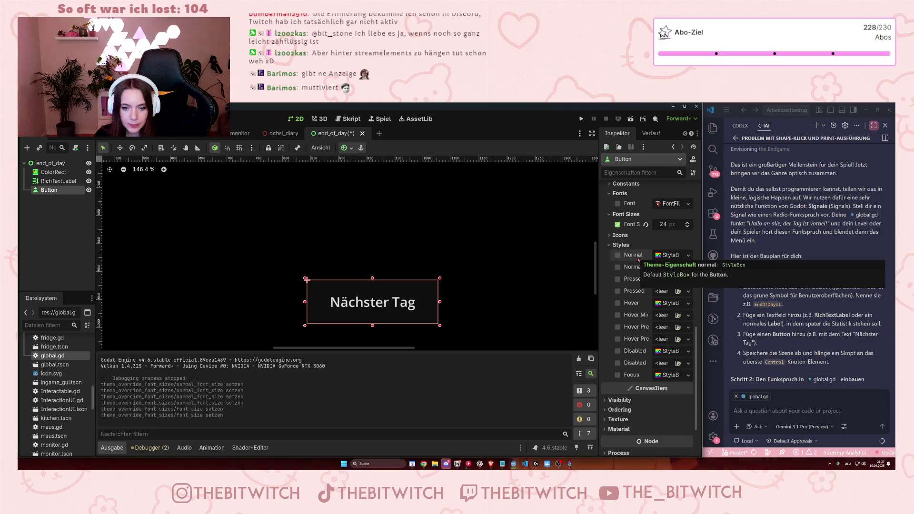
pyautogui.scroll(-2, 636, 266)
pyautogui.scroll(-2, 636, 265)
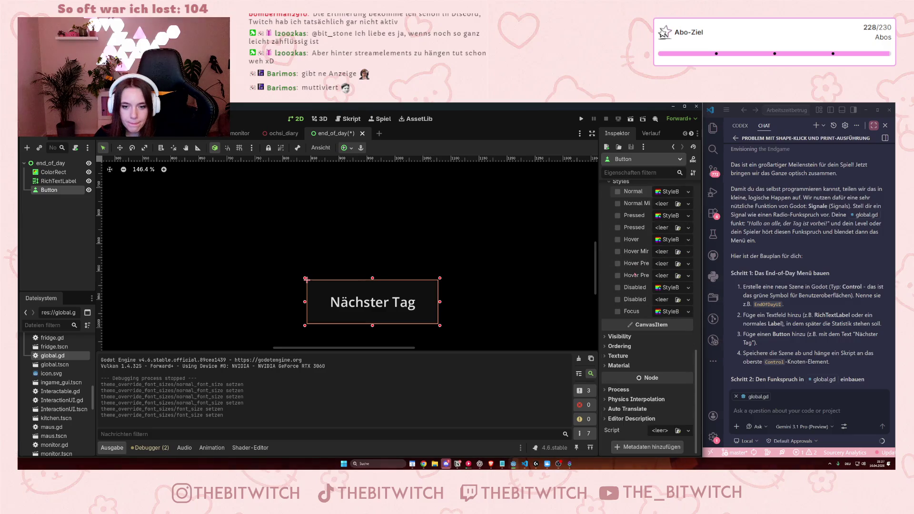
pyautogui.scroll(4, 635, 274)
pyautogui.scroll(2, 636, 278)
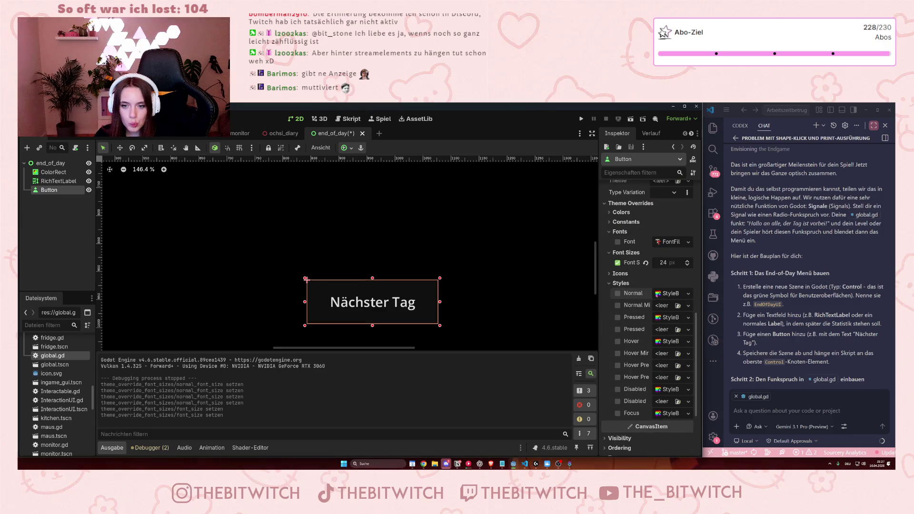
pyautogui.click(659, 294)
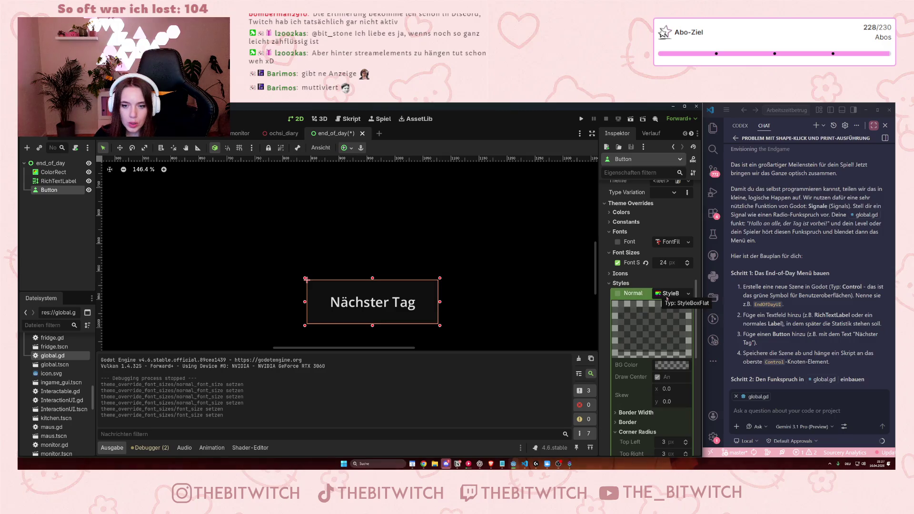
pyautogui.click(688, 294)
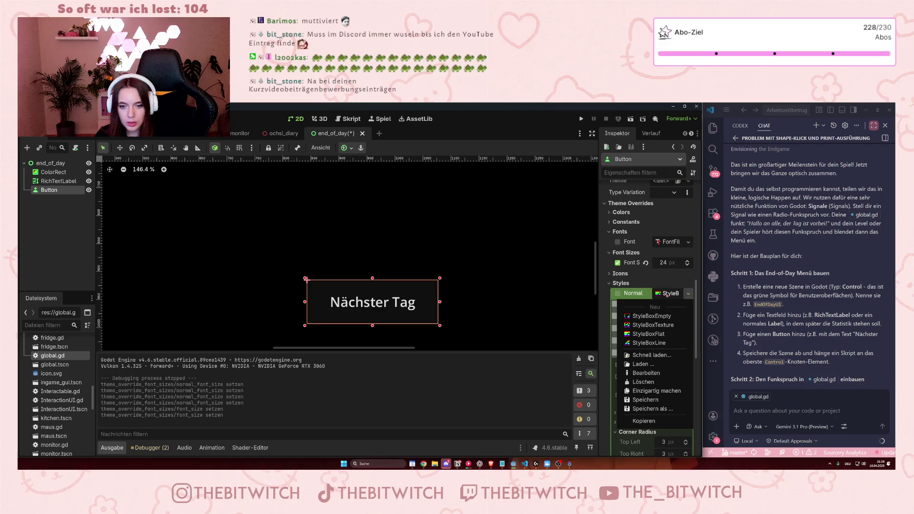
pyautogui.click(656, 334)
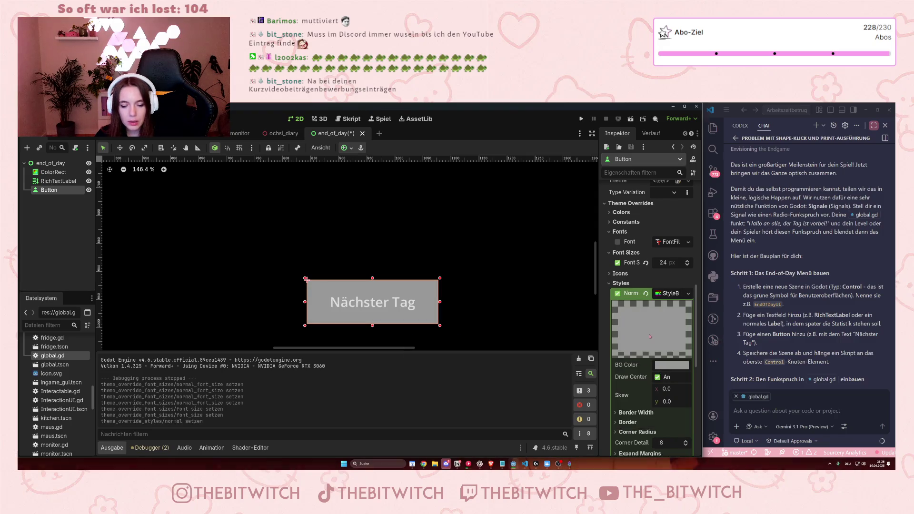
pyautogui.scroll(-2, 654, 354)
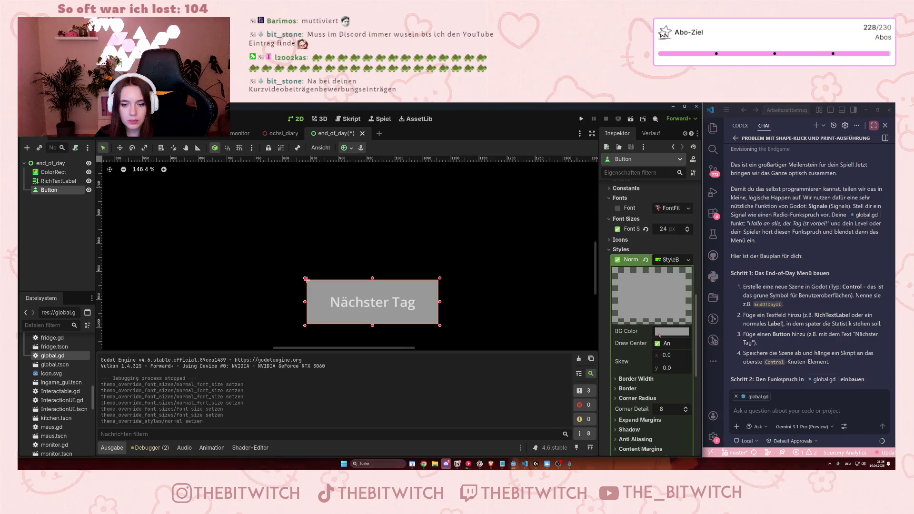
# Set the Normal StyleBoxFlat's BG Color to pure black (000000)
pyautogui.click(659, 335)
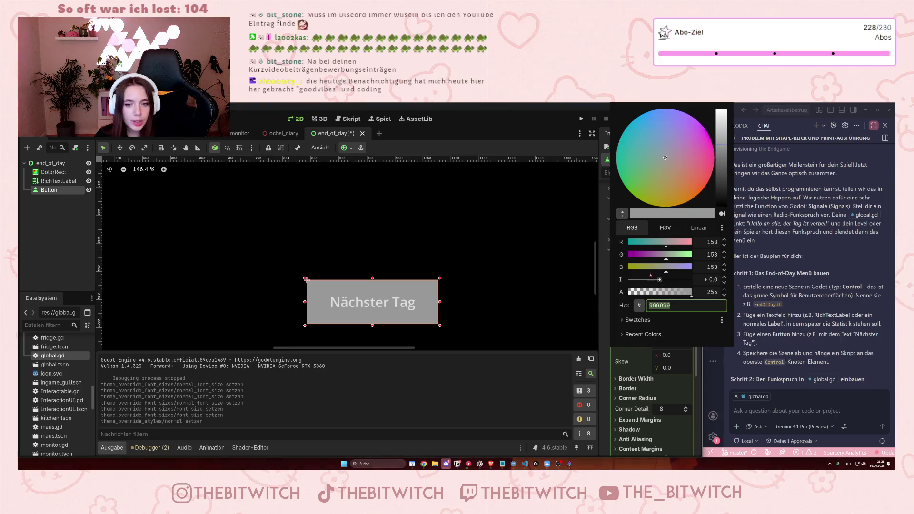
pyautogui.click(722, 206)
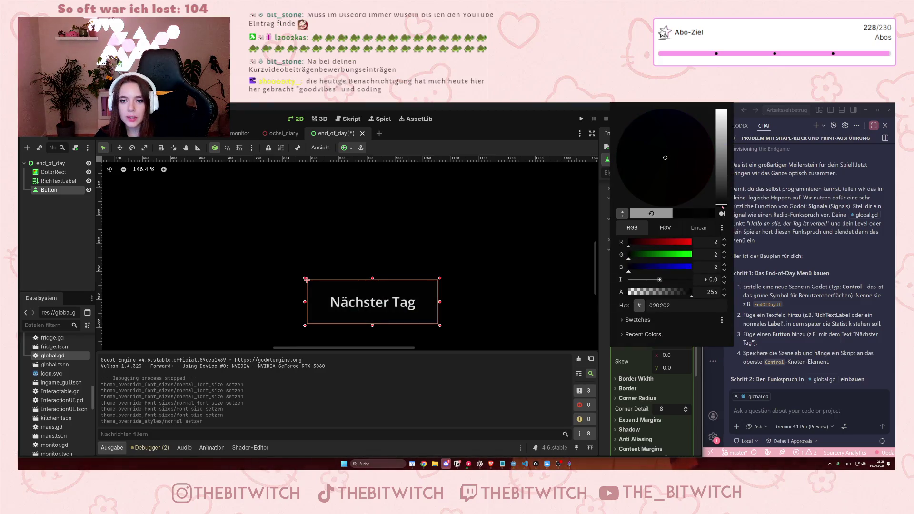
pyautogui.moveTo(722, 208); pyautogui.dragTo(722, 217)
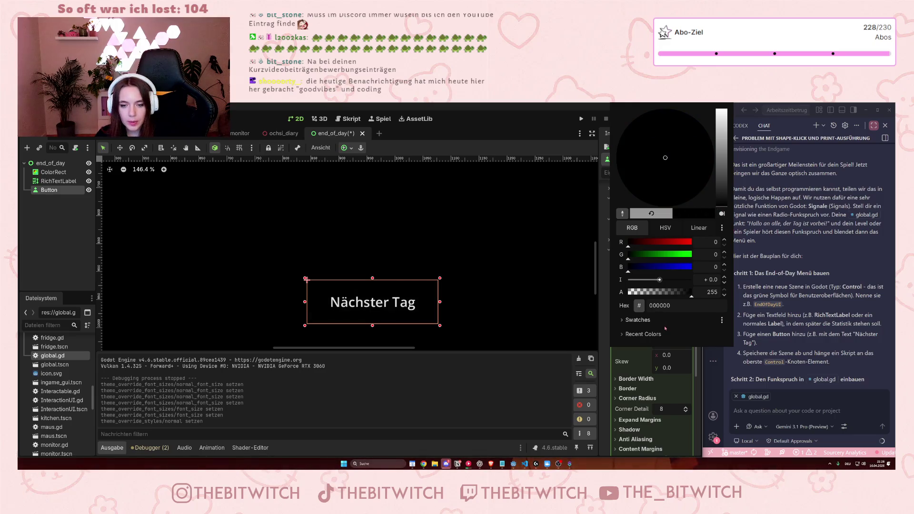
pyautogui.click(609, 362)
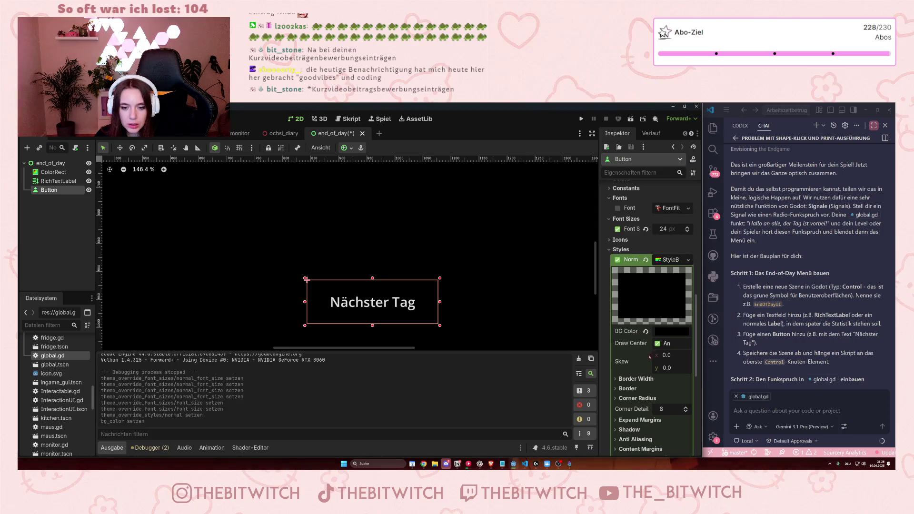
pyautogui.scroll(-3, 650, 356)
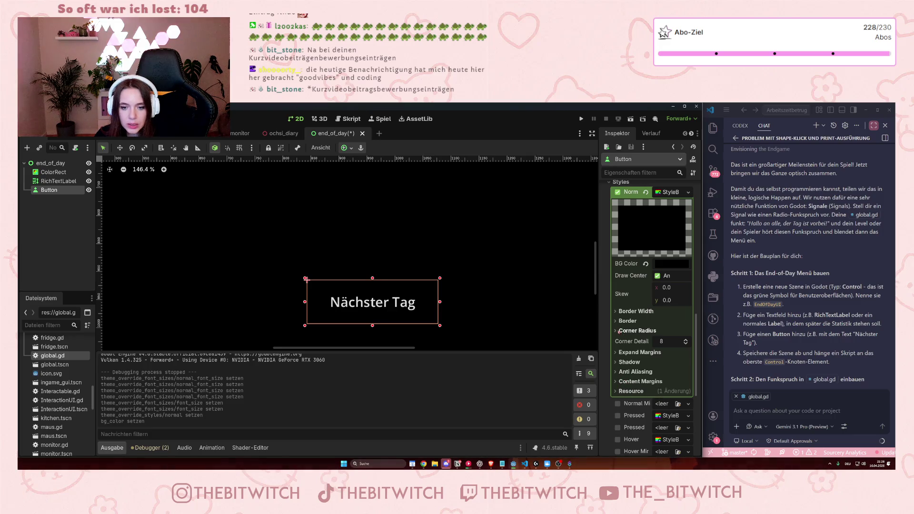
# Expand the StyleBoxFlat's Border and Corner Radius sections and set Top Left and Top Right to 15 px
pyautogui.click(616, 322)
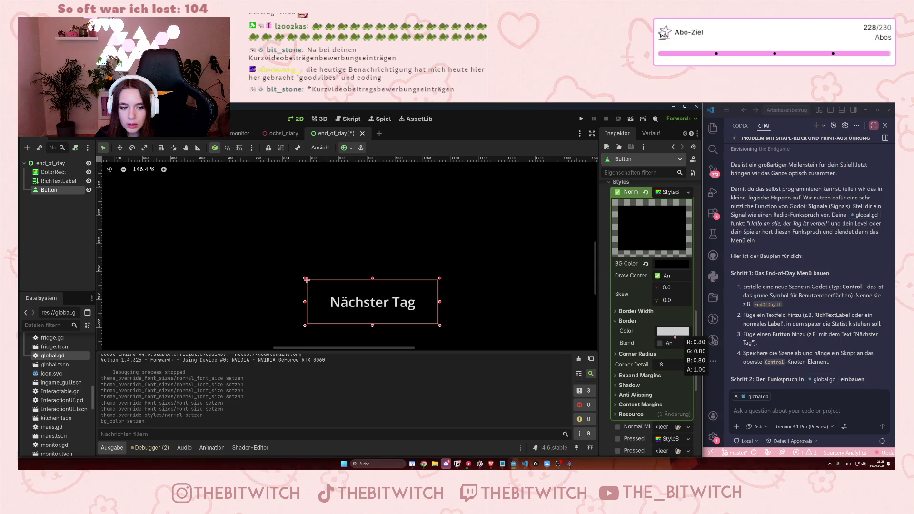
pyautogui.scroll(-2, 485, 295)
pyautogui.scroll(-7, 439, 326)
pyautogui.scroll(6, 431, 328)
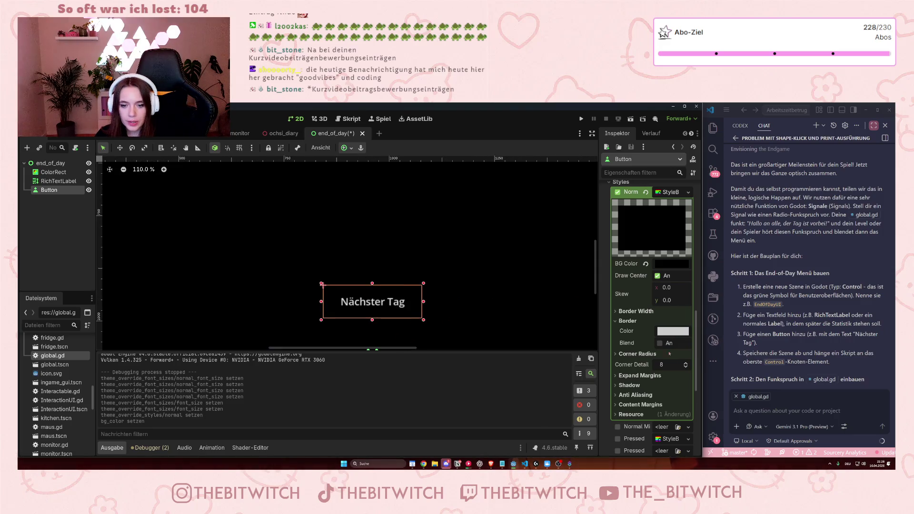
pyautogui.click(617, 355)
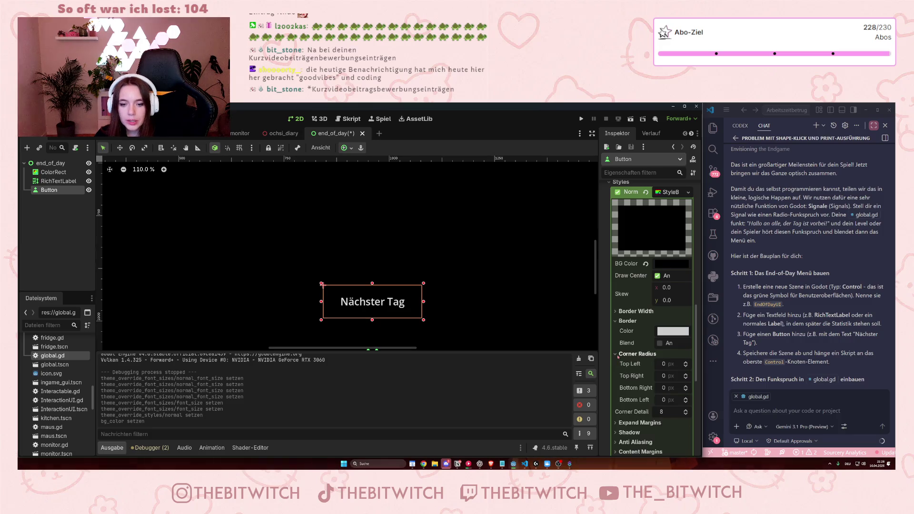
pyautogui.click(686, 362)
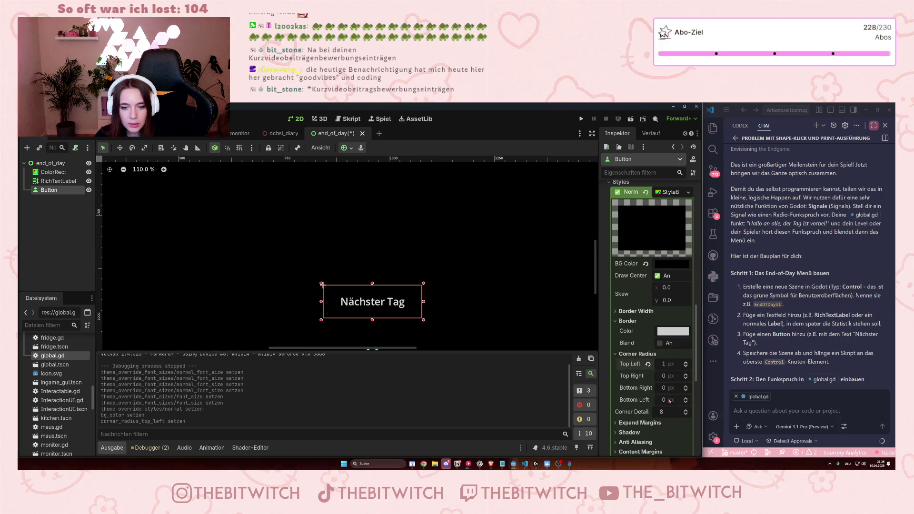
pyautogui.moveTo(685, 363)
pyautogui.mouseDown()
pyautogui.moveTo(685, 352)
pyautogui.moveTo(685, 360)
pyautogui.mouseUp()
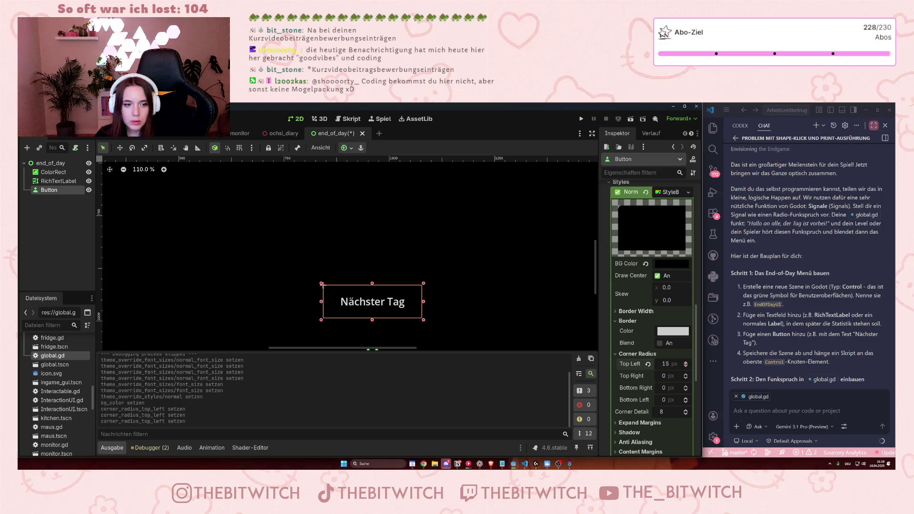
pyautogui.scroll(8, 372, 318)
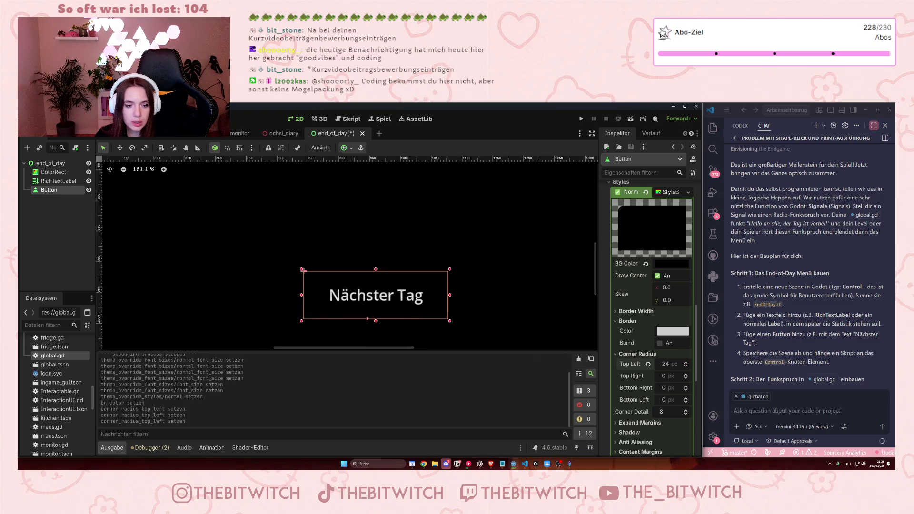
pyautogui.scroll(-5, 379, 320)
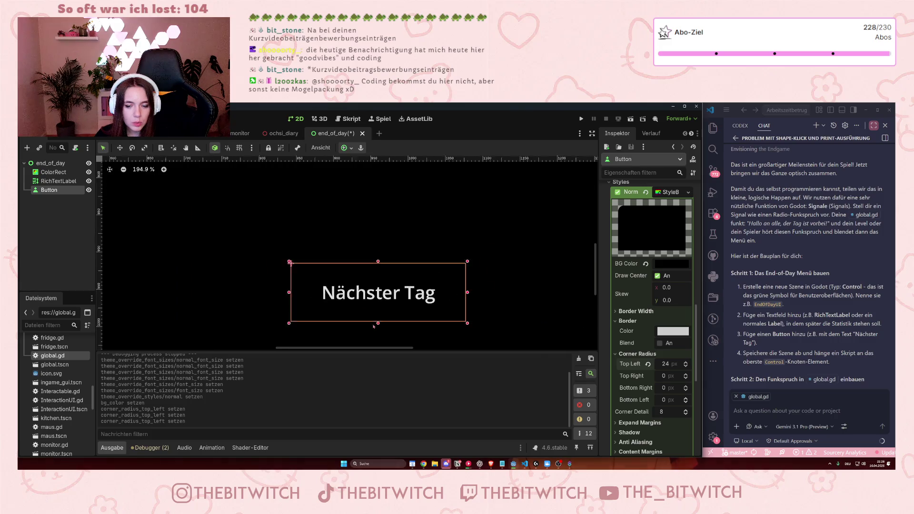
pyautogui.scroll(3, 373, 331)
pyautogui.write('15')
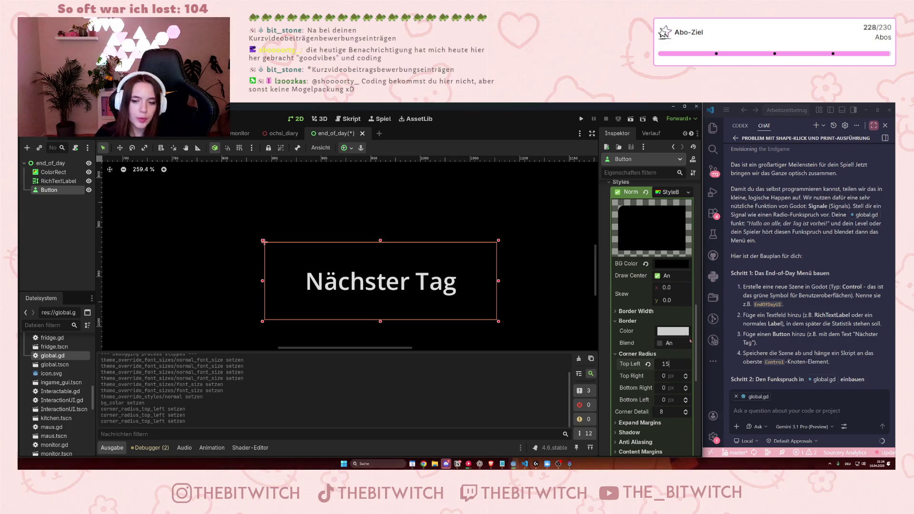
pyautogui.press('Tab')
pyautogui.write('15')
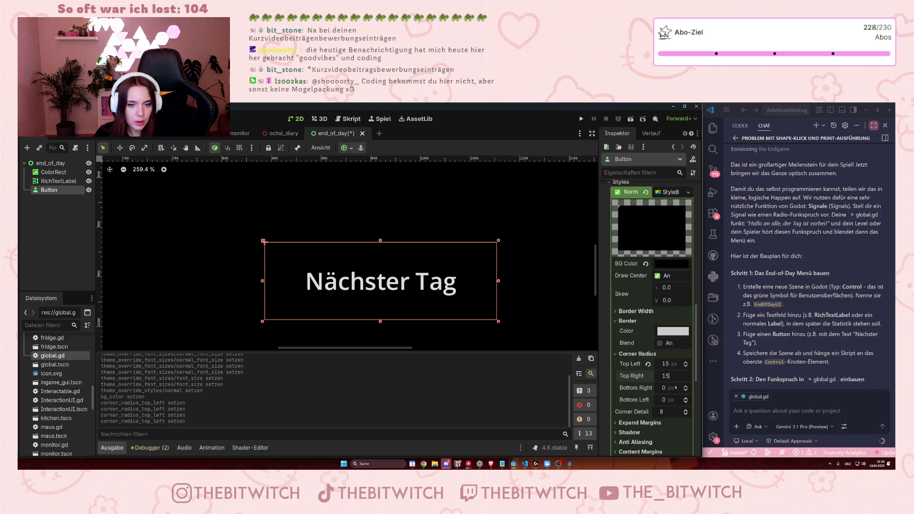
pyautogui.press('Return')
# Set Bottom Right and Bottom Left radii to 15, save end_of_day, and start a project test run
pyautogui.click(669, 387)
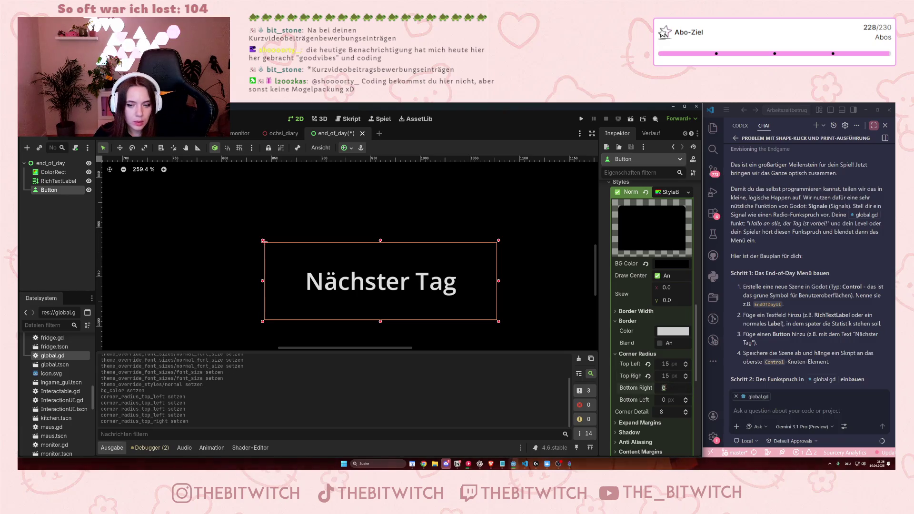
pyautogui.write('15')
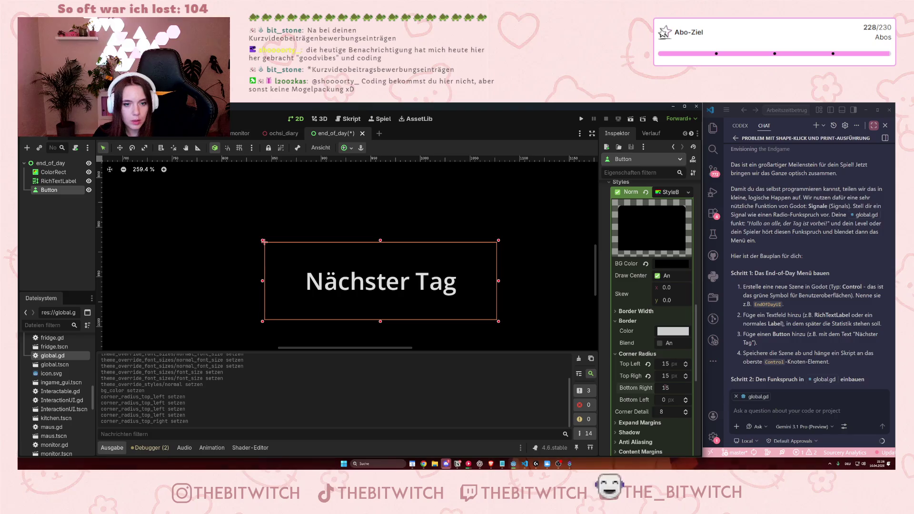
pyautogui.click(664, 400)
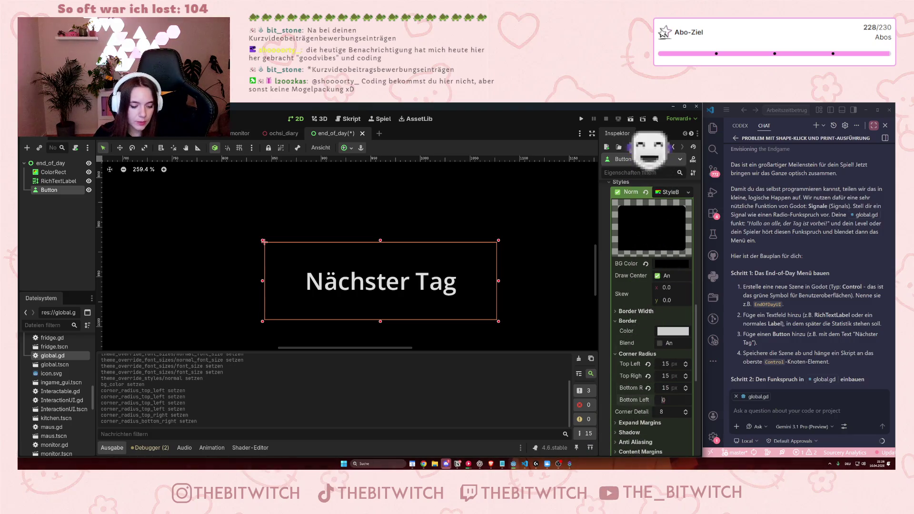
pyautogui.write('15')
pyautogui.press('Return')
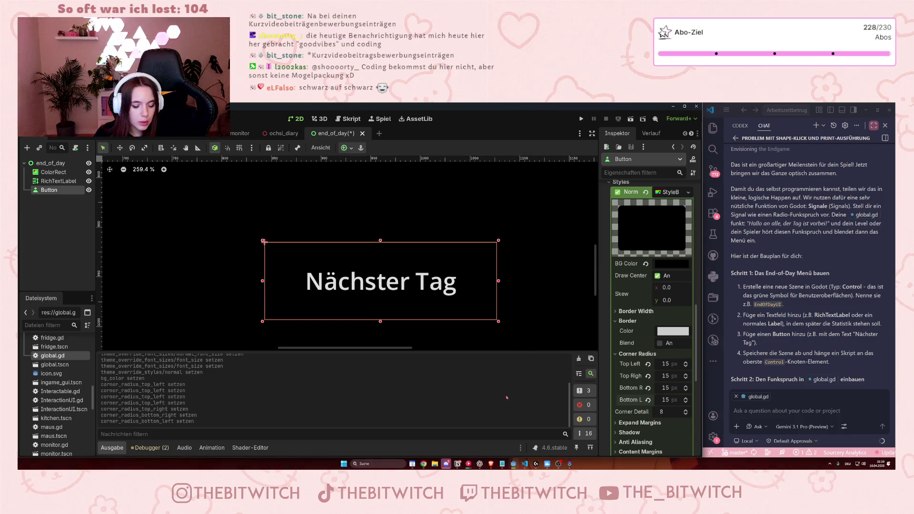
pyautogui.hotkey('ctrl', 's')
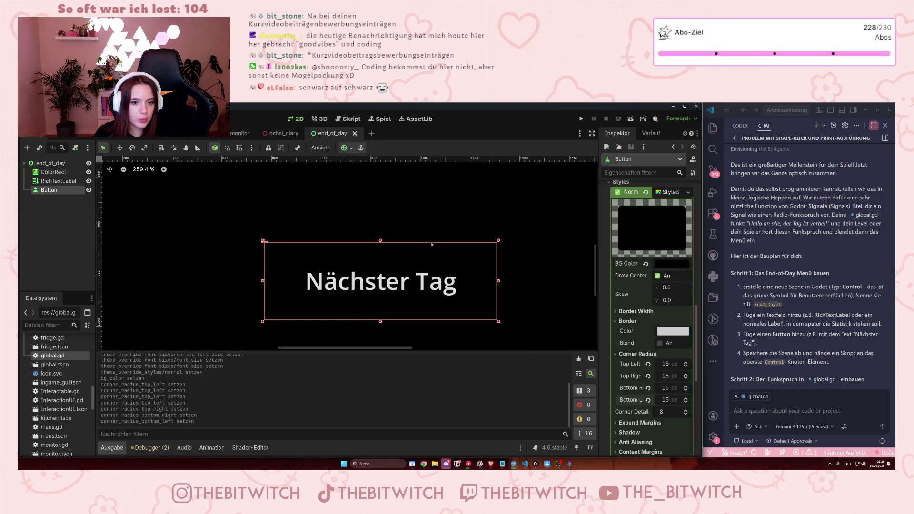
pyautogui.press('F5')
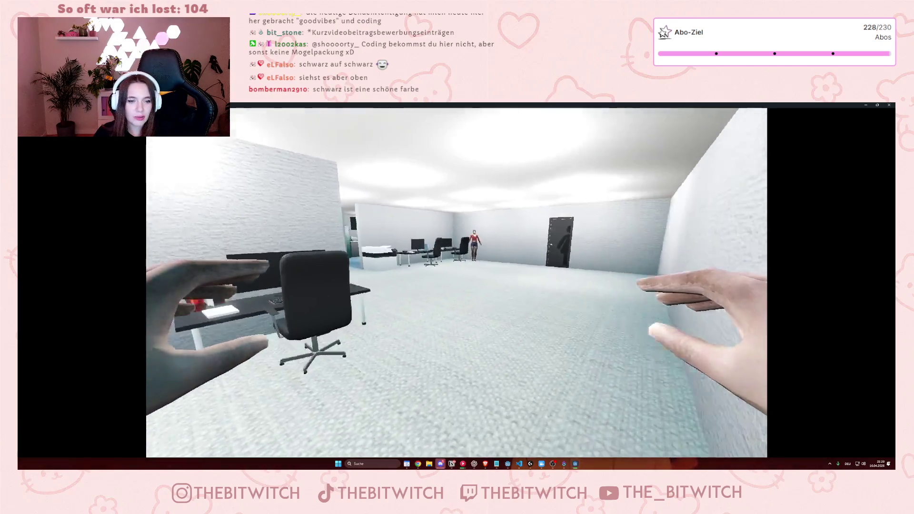
# Stop the running game, run only the end_of_day scene, and restore its game window
pyautogui.press('F8')
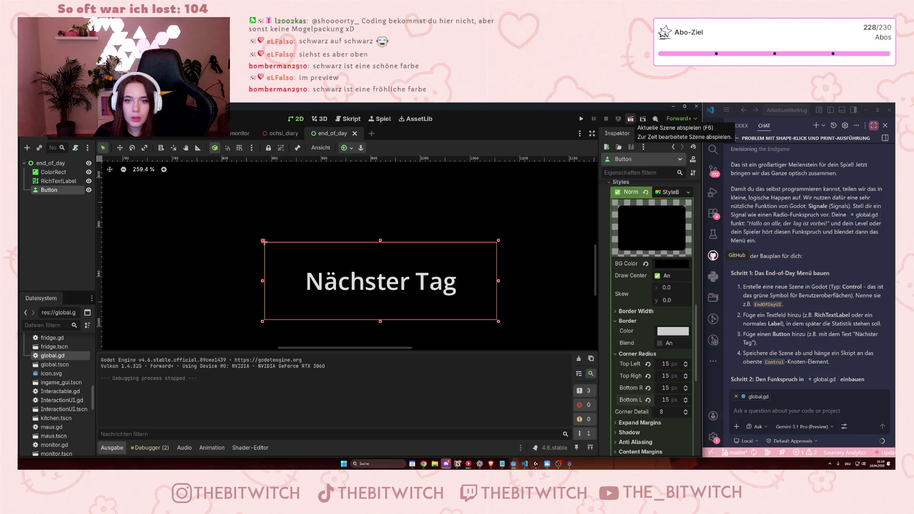
pyautogui.click(630, 119)
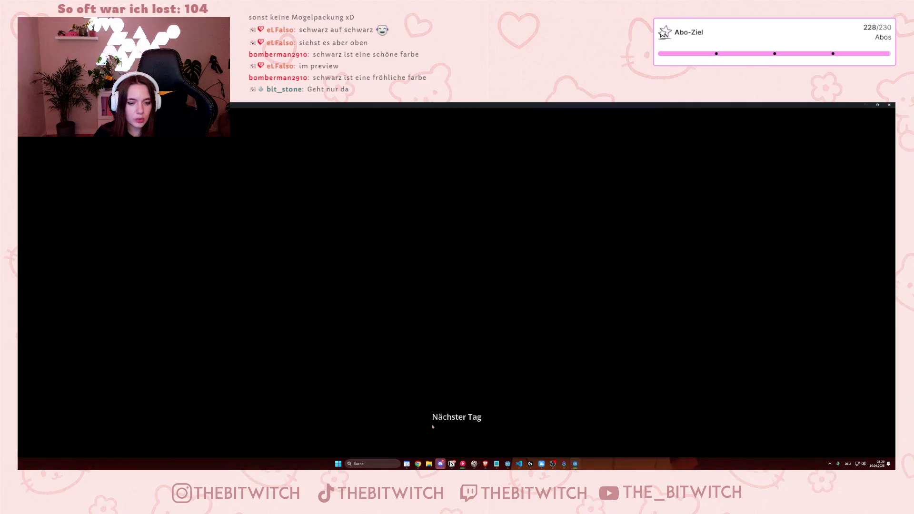
pyautogui.doubleClick(566, 106)
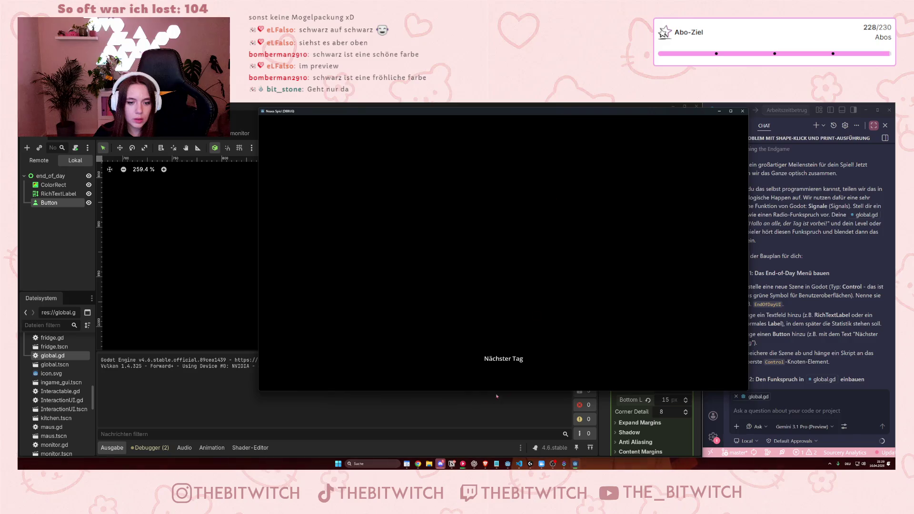
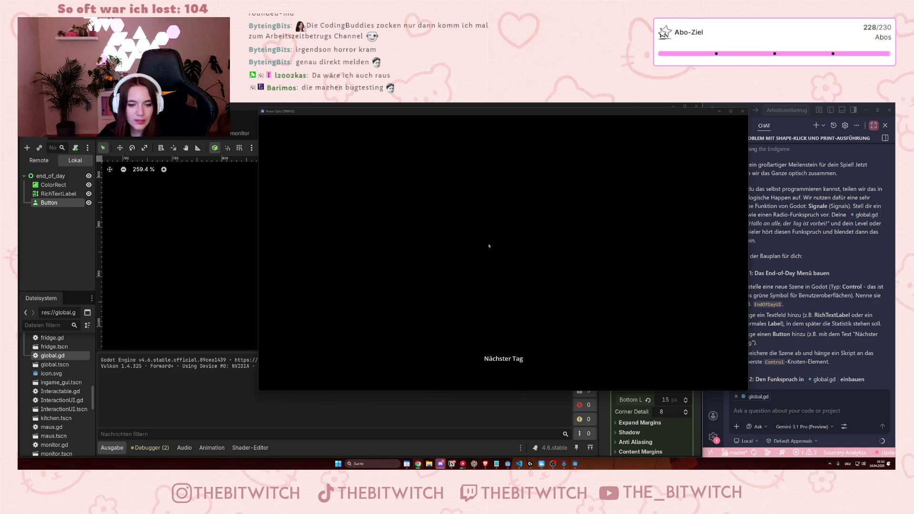
# Close the running end-of-day menu test and return to the end_of_day scene editor
pyautogui.click(396, 215)
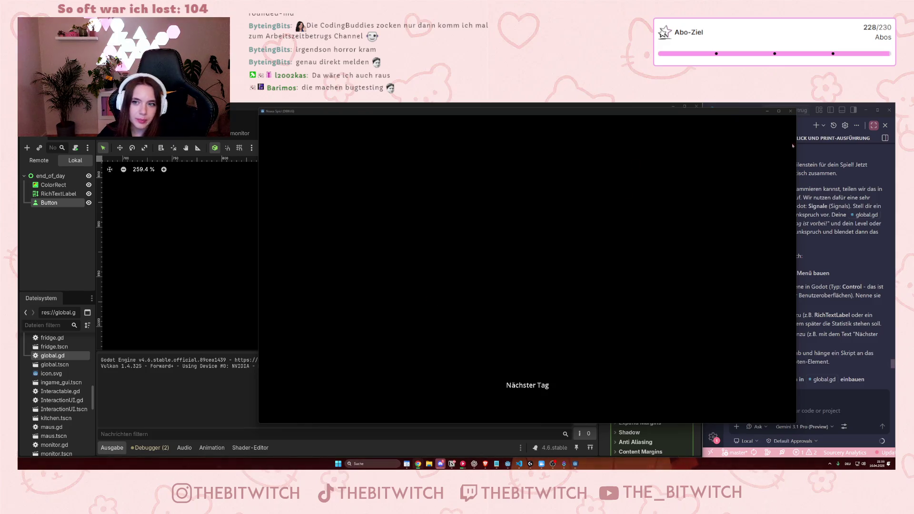
pyautogui.click(789, 111)
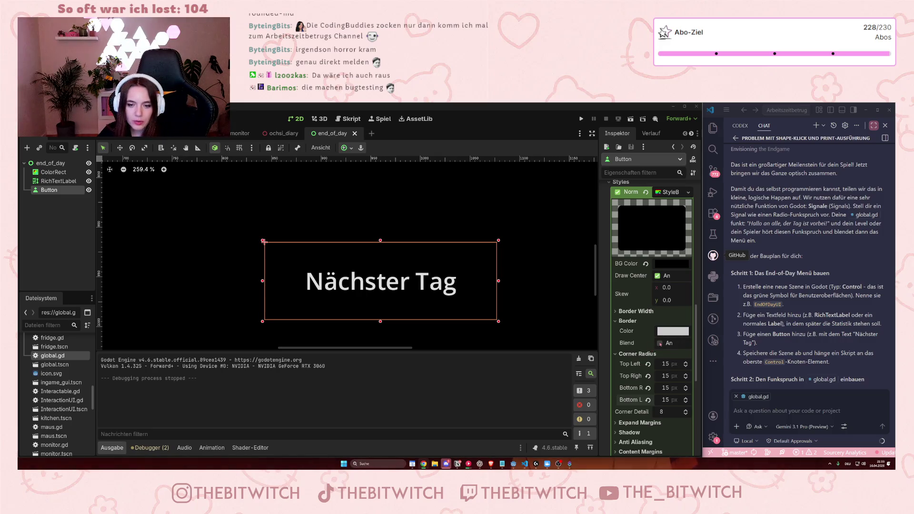
# Set the button's Normal style border to #cccccc, 2 px left and right, 0 top and bottom
pyautogui.click(672, 331)
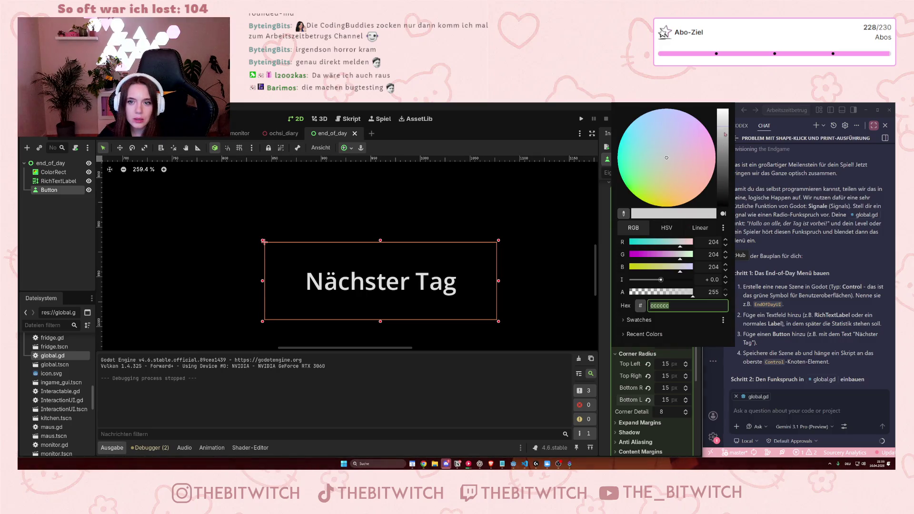
pyautogui.click(552, 339)
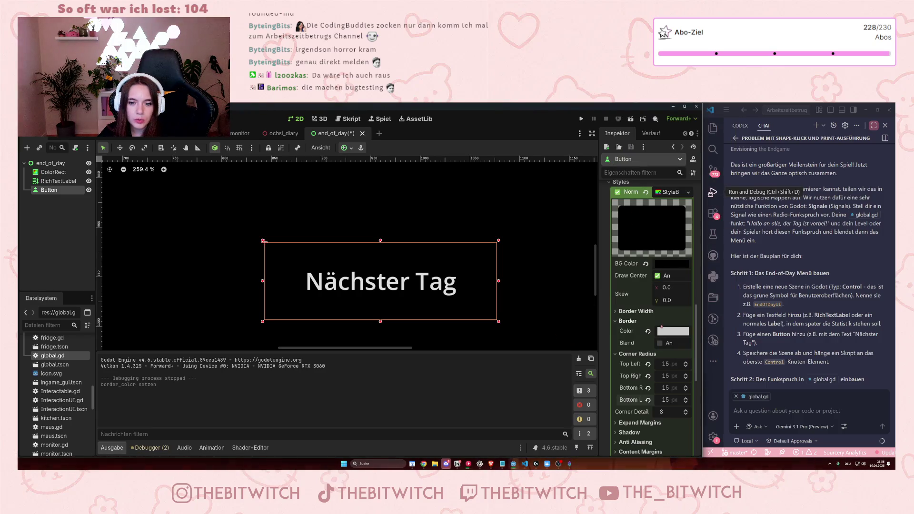
pyautogui.click(633, 311)
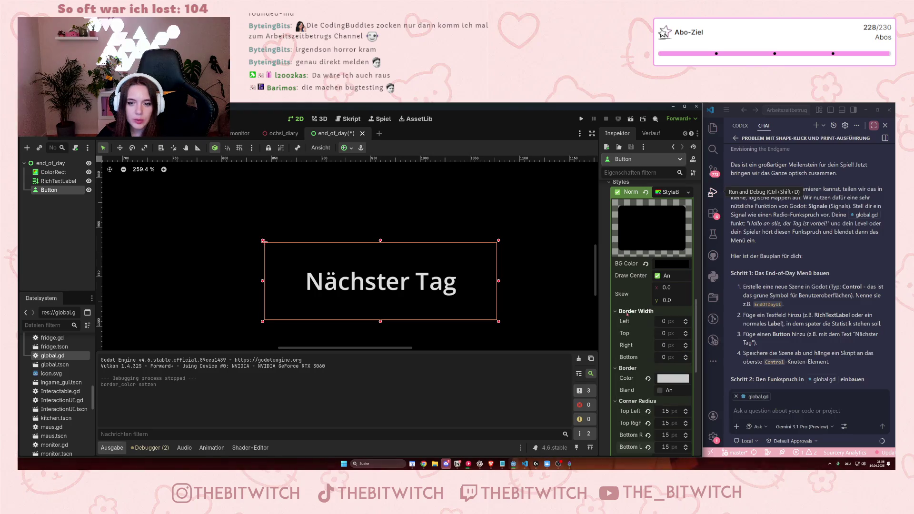
pyautogui.click(678, 322)
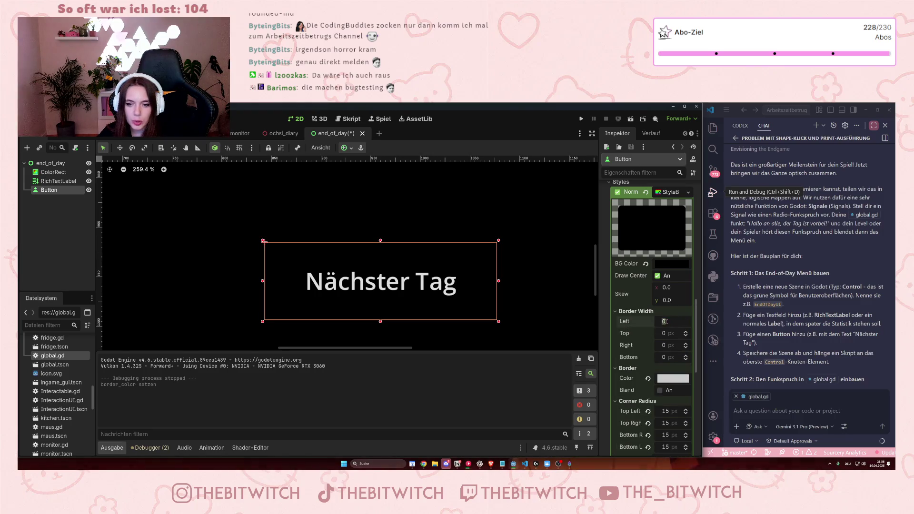
pyautogui.write('2')
pyautogui.click(663, 333)
pyautogui.write('2')
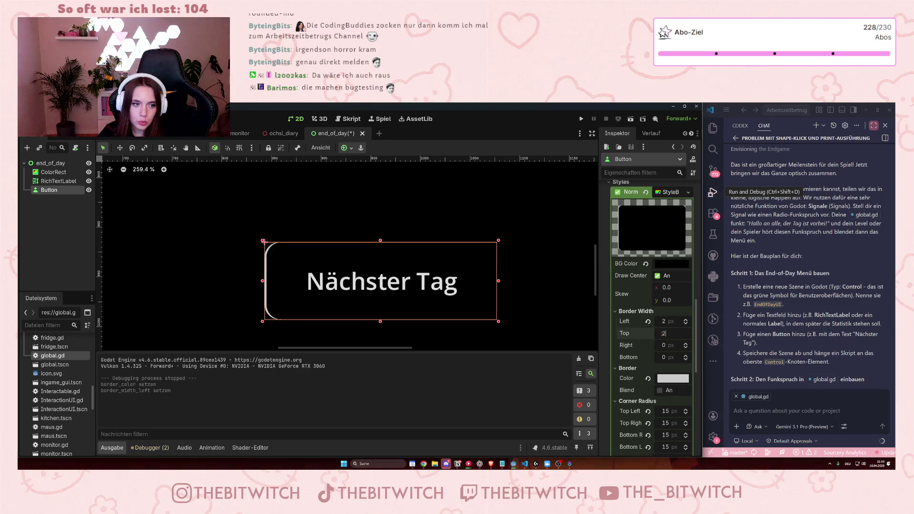
pyautogui.press('BackSpace')
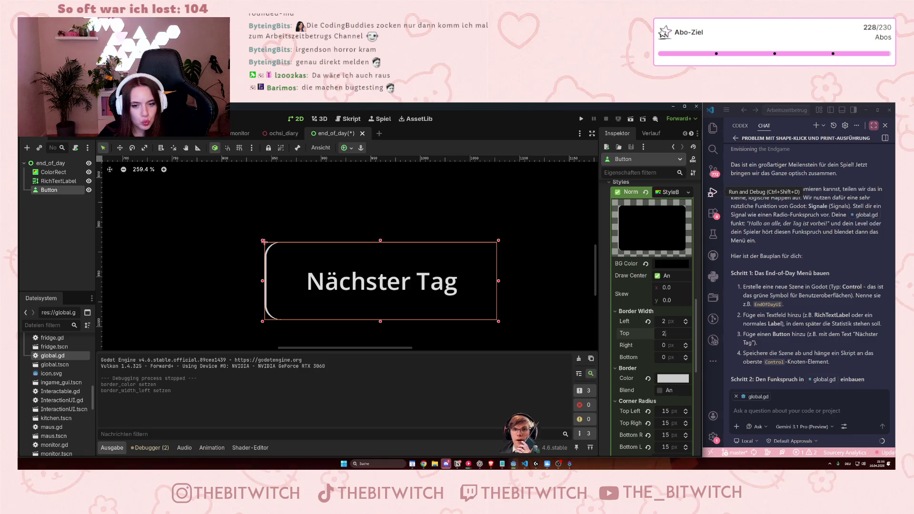
pyautogui.click(664, 345)
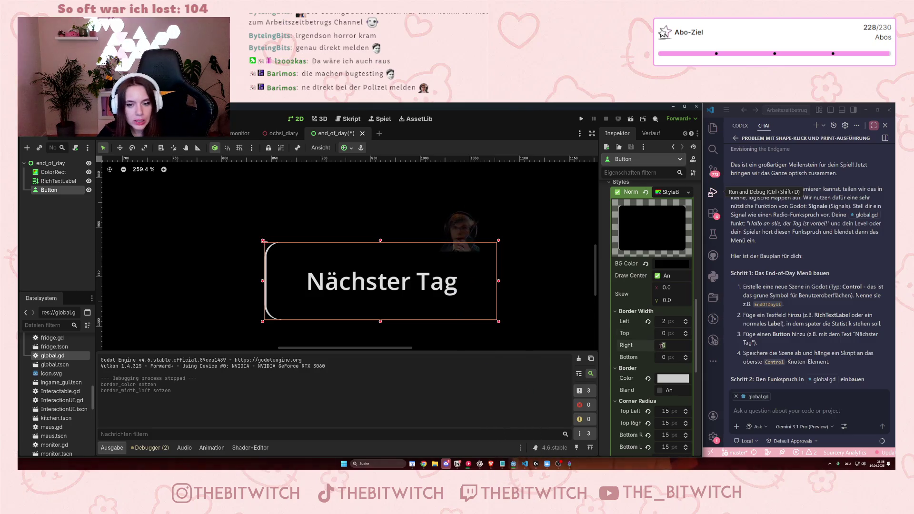
pyautogui.write('2')
pyautogui.press('Return')
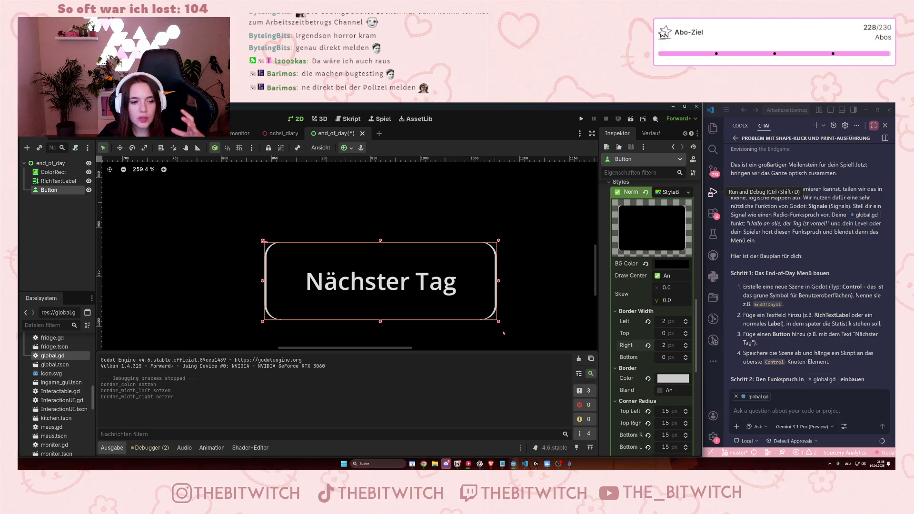
pyautogui.click(563, 285)
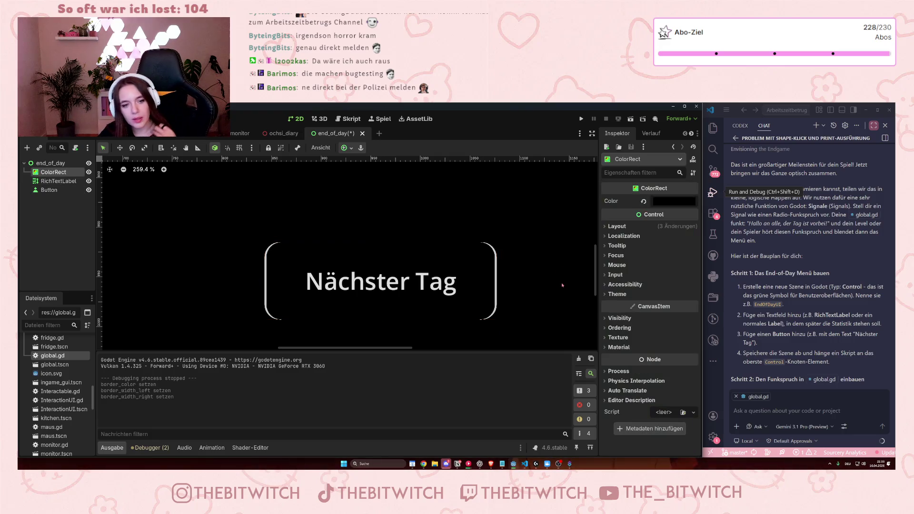
# Save the end_of_day scene
pyautogui.scroll(-6, 555, 306)
pyautogui.scroll(3, 547, 291)
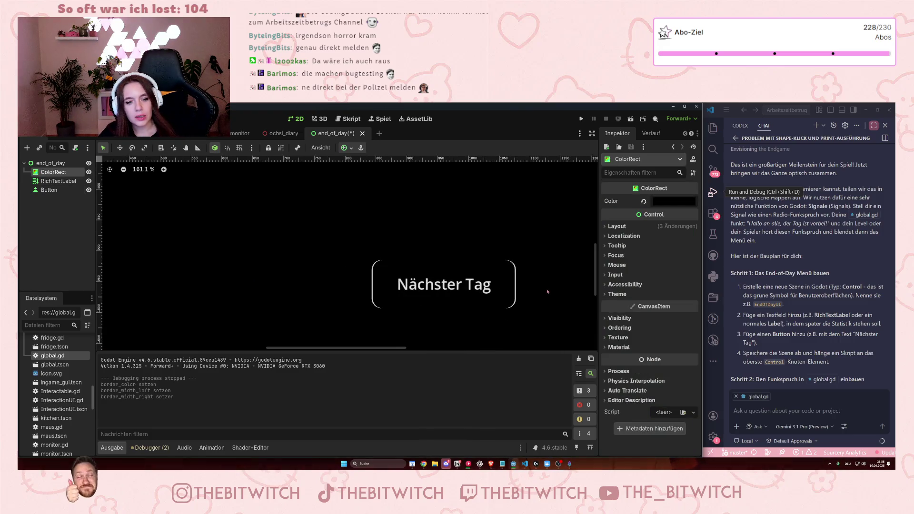
pyautogui.hotkey('ctrl', 's')
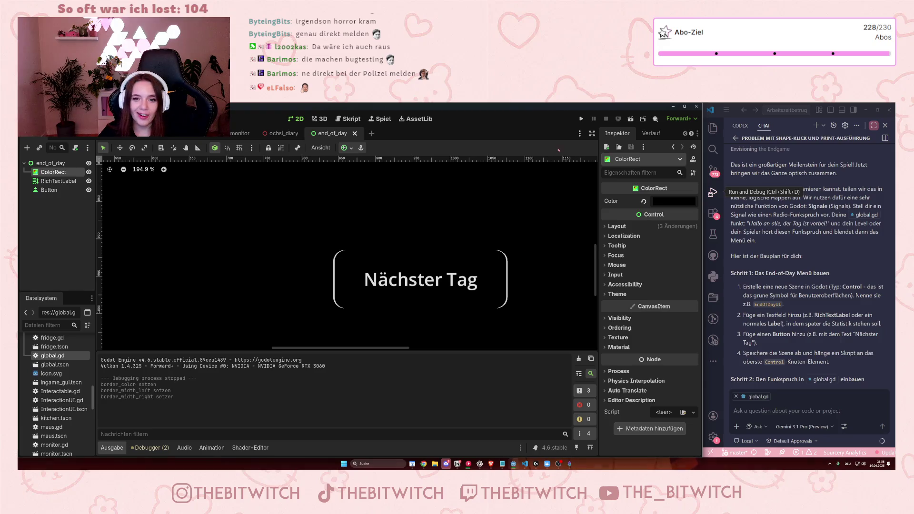
# Test-run the game and the end_of_day scene, trying the Nächster Tag button
pyautogui.click(580, 118)
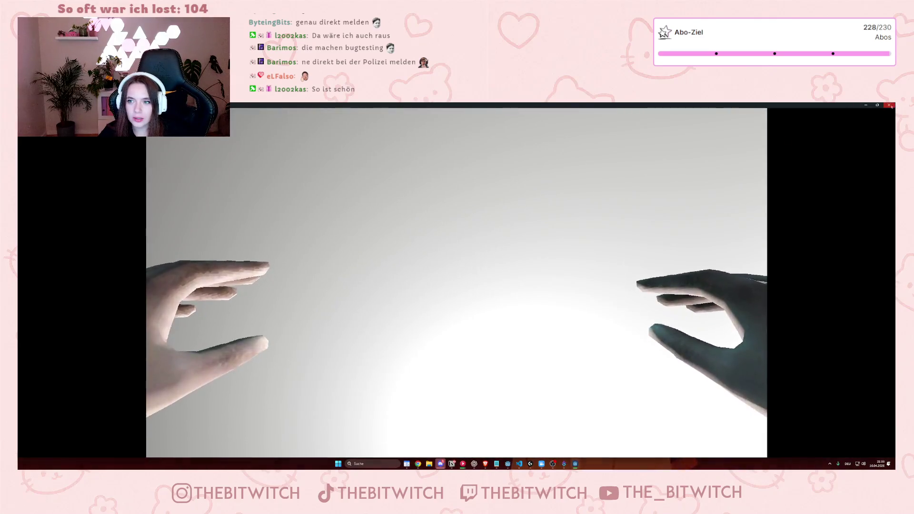
pyautogui.click(889, 105)
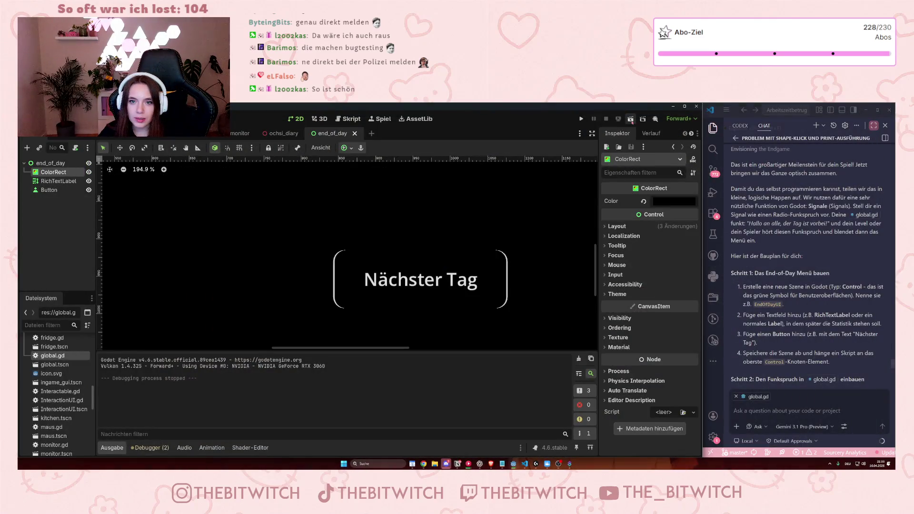
pyautogui.press('F5')
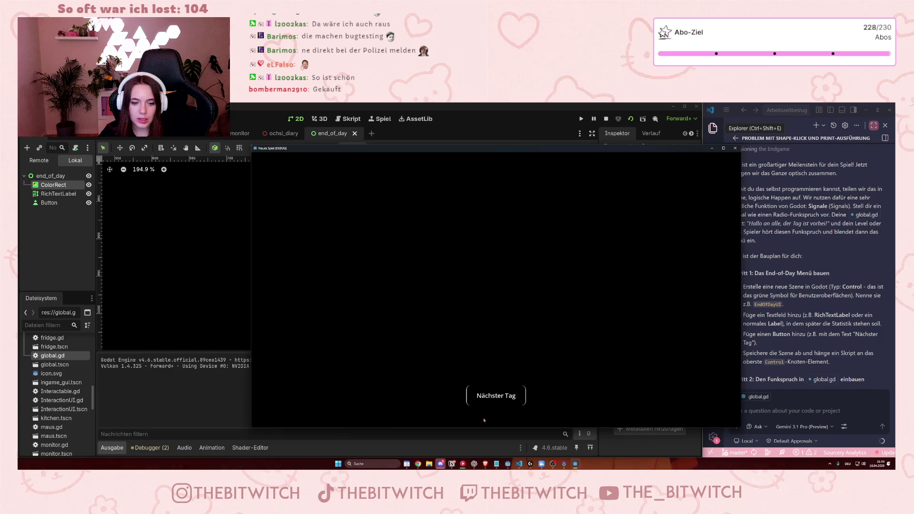
pyautogui.click(489, 402)
pyautogui.click(736, 148)
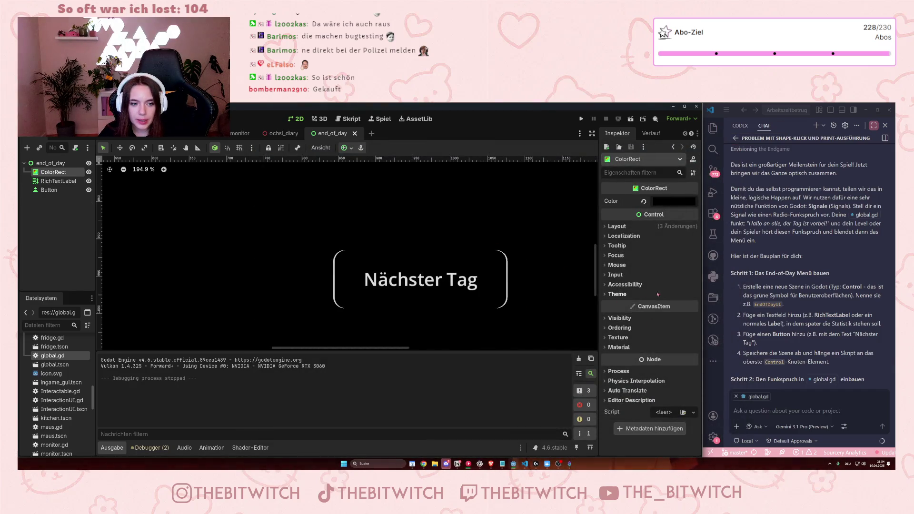
# Give the Nächster Tag button a new StyleBoxFlat as its Hover style override
pyautogui.click(486, 301)
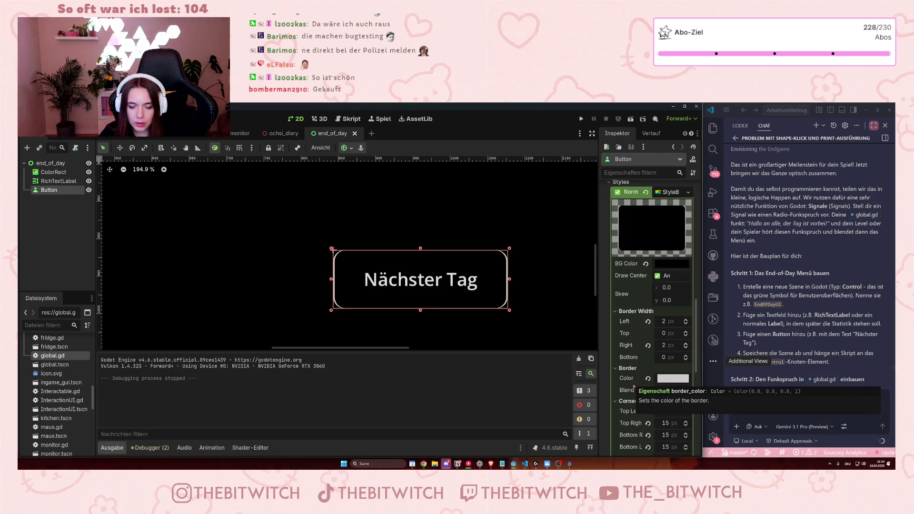
pyautogui.scroll(-2, 632, 425)
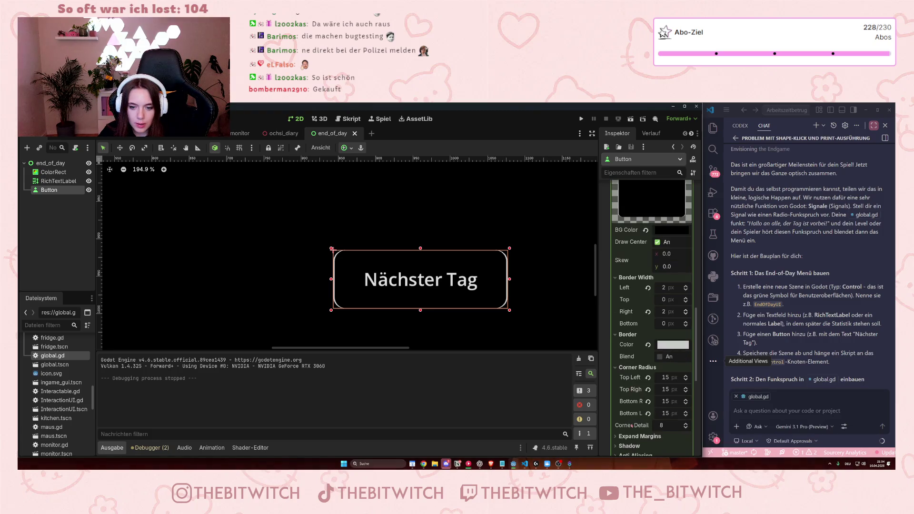
pyautogui.scroll(-1, 647, 369)
pyautogui.scroll(-1, 646, 368)
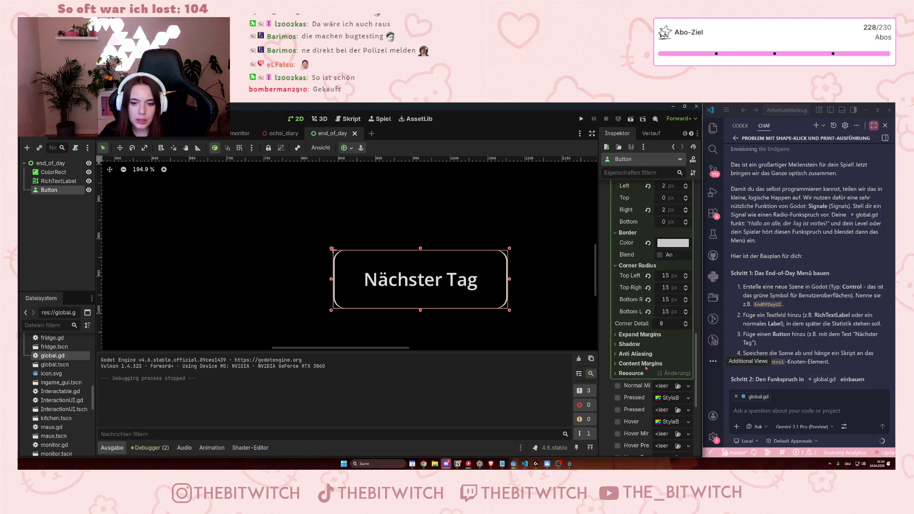
pyautogui.scroll(-1, 640, 390)
pyautogui.scroll(-1, 638, 402)
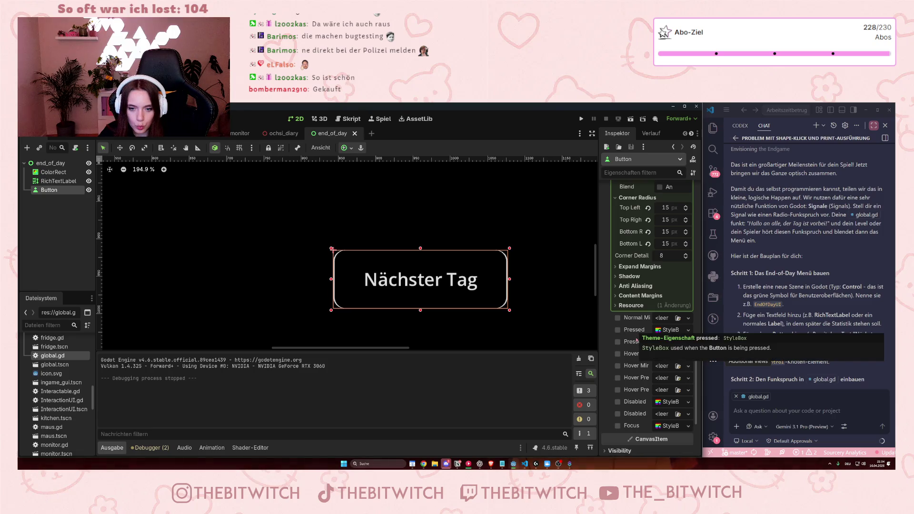
pyautogui.click(668, 354)
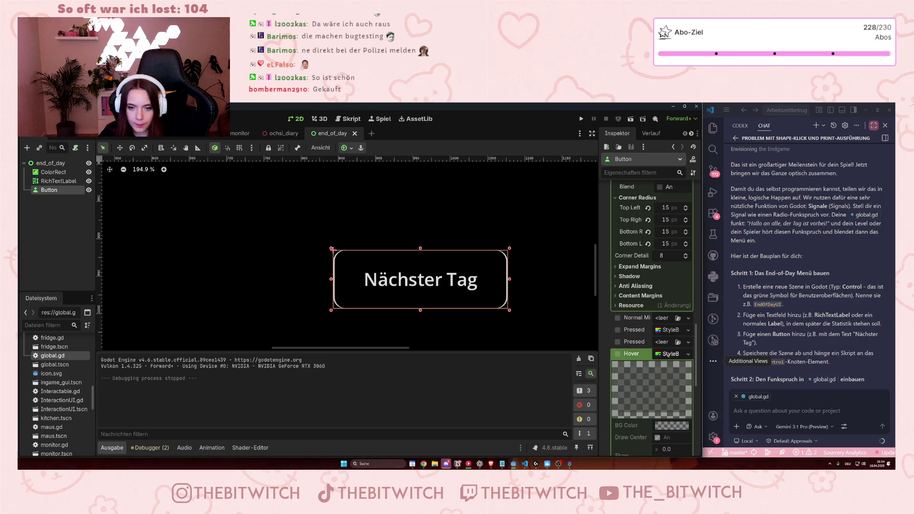
pyautogui.click(669, 354)
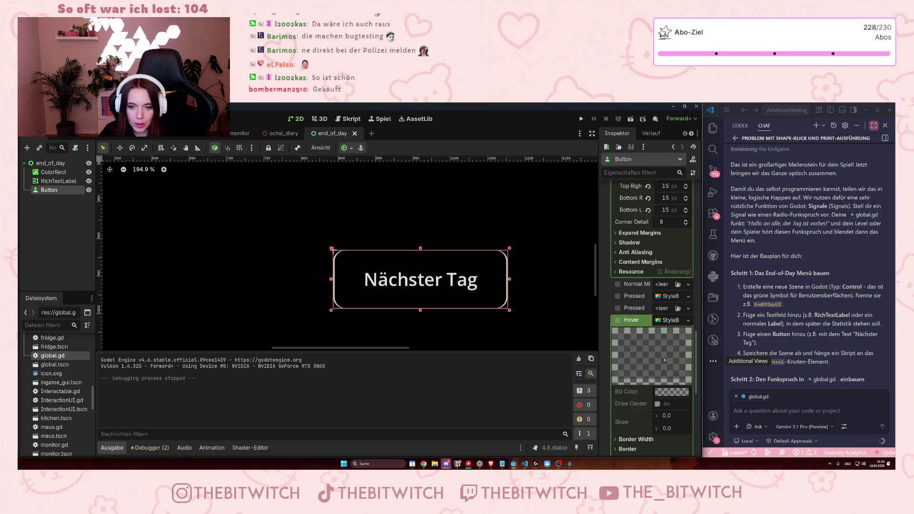
pyautogui.click(689, 320)
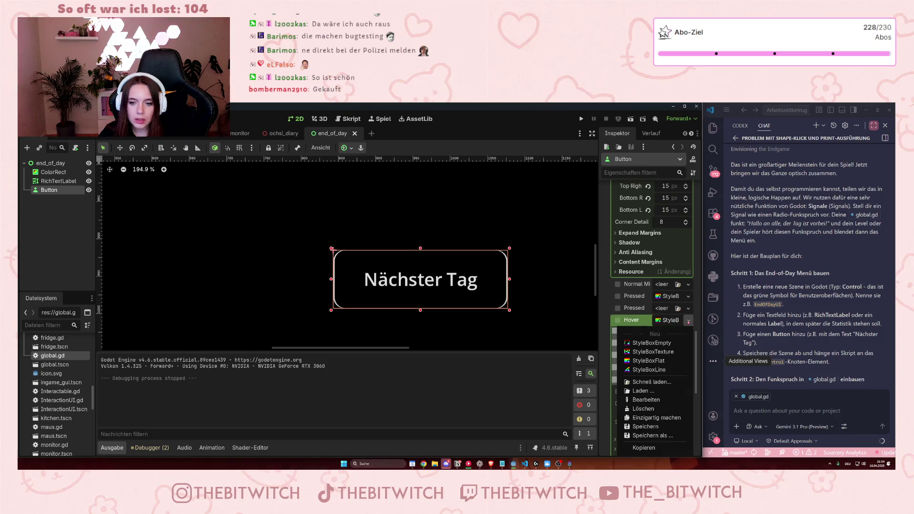
pyautogui.click(666, 361)
# Enable the hover style's background fill and set its colour to dark grey #363636
pyautogui.click(657, 403)
pyautogui.scroll(-1, 657, 373)
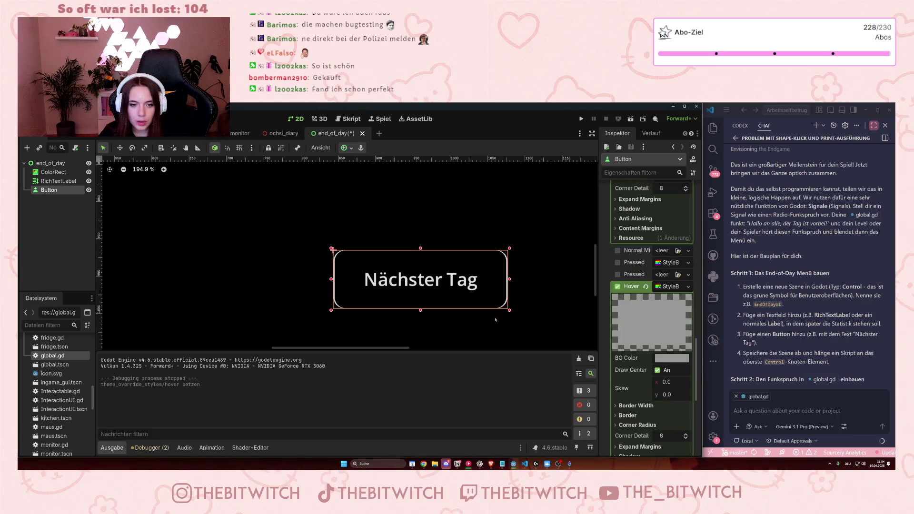
pyautogui.click(662, 358)
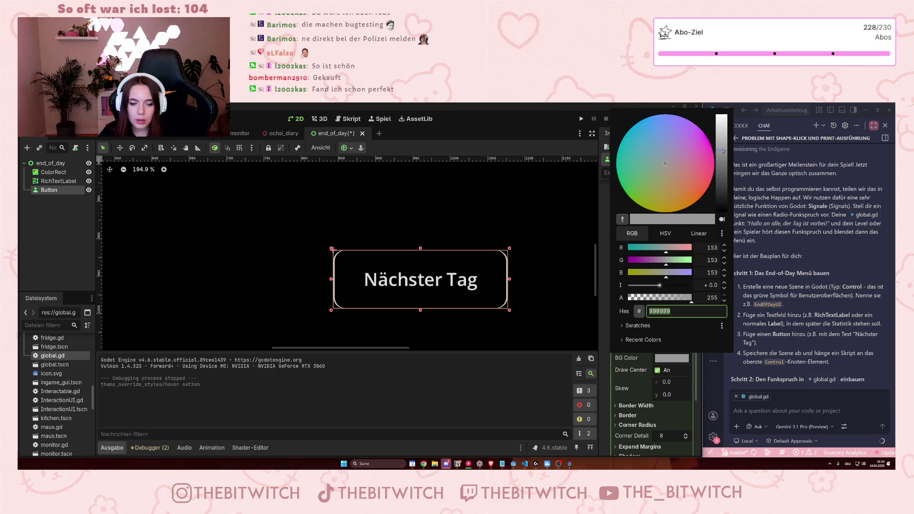
pyautogui.moveTo(723, 154); pyautogui.dragTo(724, 191)
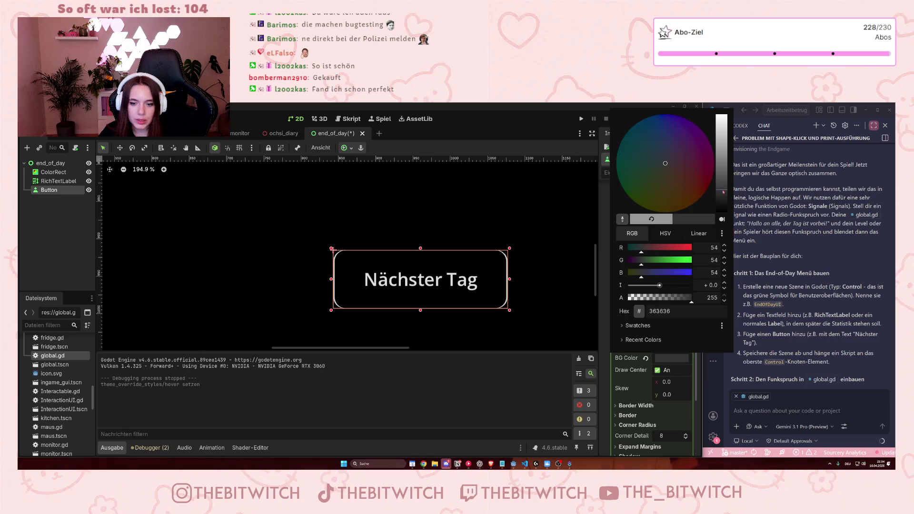
pyautogui.click(629, 389)
# Set the hover style's left and right border widths to 2 px
pyautogui.click(636, 405)
pyautogui.scroll(-1, 662, 386)
pyautogui.click(663, 383)
pyautogui.write('2')
pyautogui.click(664, 406)
pyautogui.write('2')
pyautogui.scroll(-3, 652, 380)
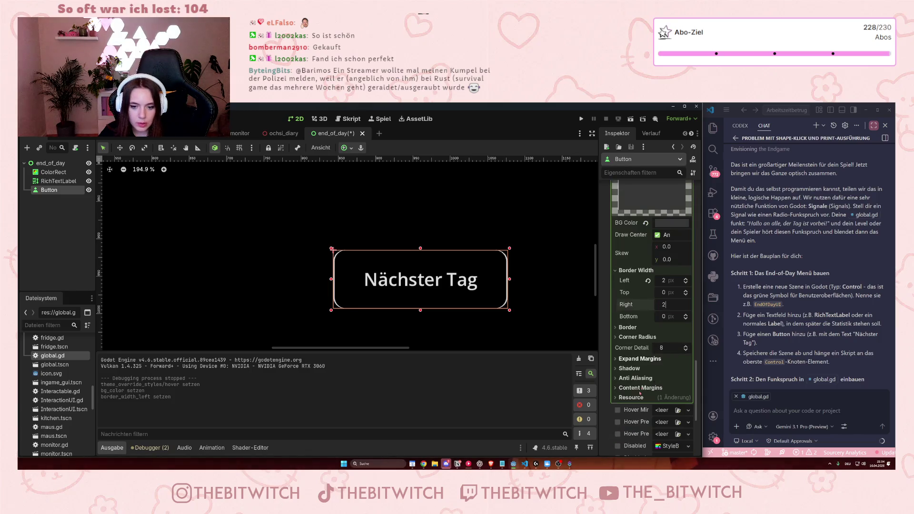
# Set all four corner radii of the hover style to 15
pyautogui.click(637, 337)
pyautogui.click(664, 347)
pyautogui.write('15')
pyautogui.click(664, 358)
pyautogui.write('15')
pyautogui.click(663, 370)
pyautogui.write('5')
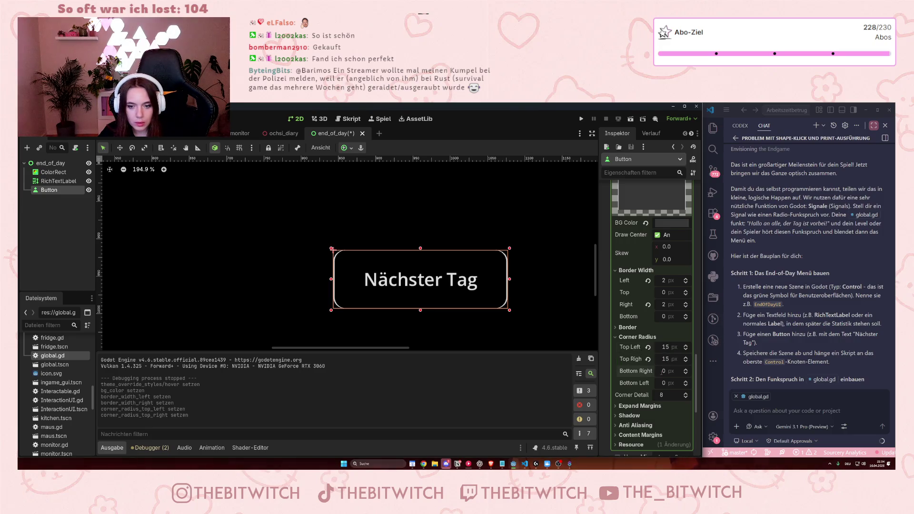
pyautogui.doubleClick(663, 370)
pyautogui.write('15')
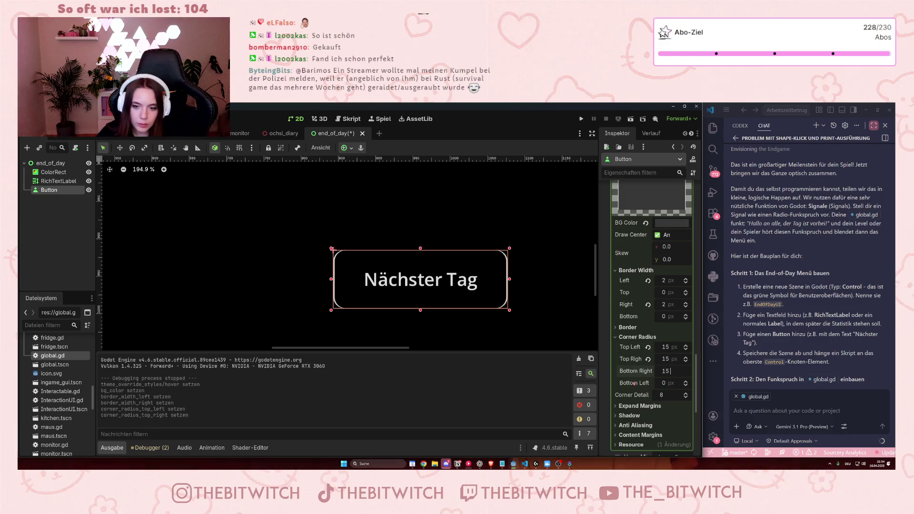
pyautogui.click(663, 382)
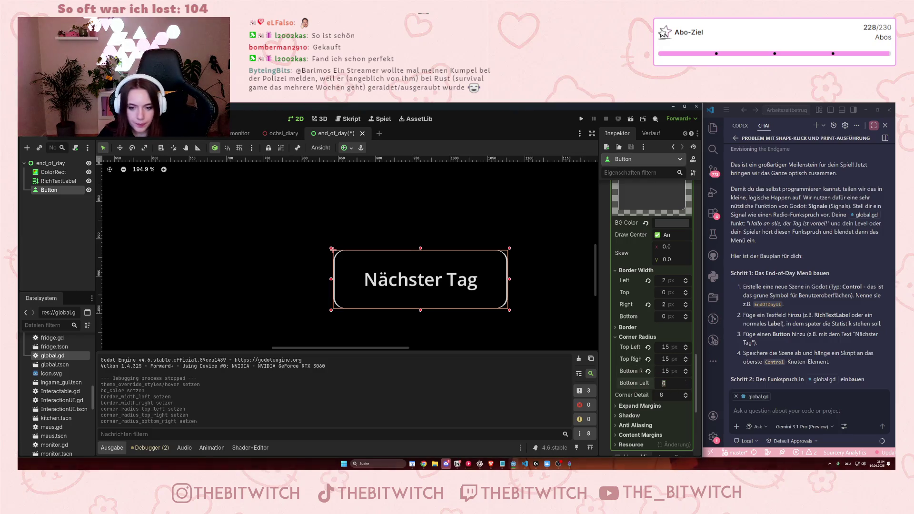
pyautogui.write('15')
pyautogui.press('Return')
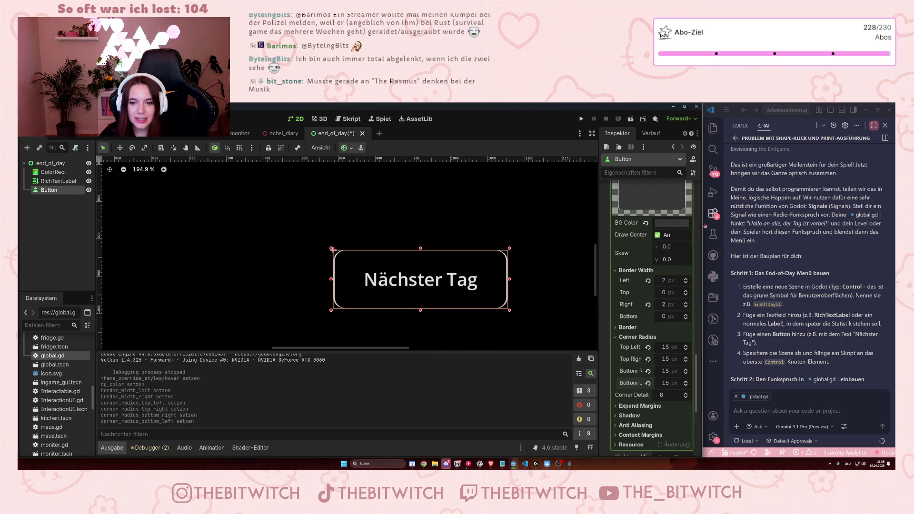
# Darken the hover background to #2b2b2b and save the end_of_day scene
pyautogui.click(668, 224)
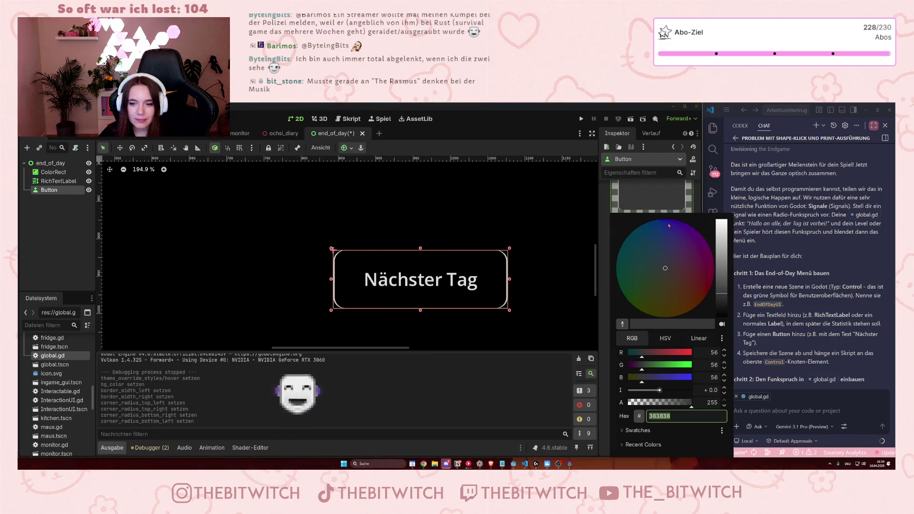
pyautogui.moveTo(719, 301); pyautogui.dragTo(719, 305)
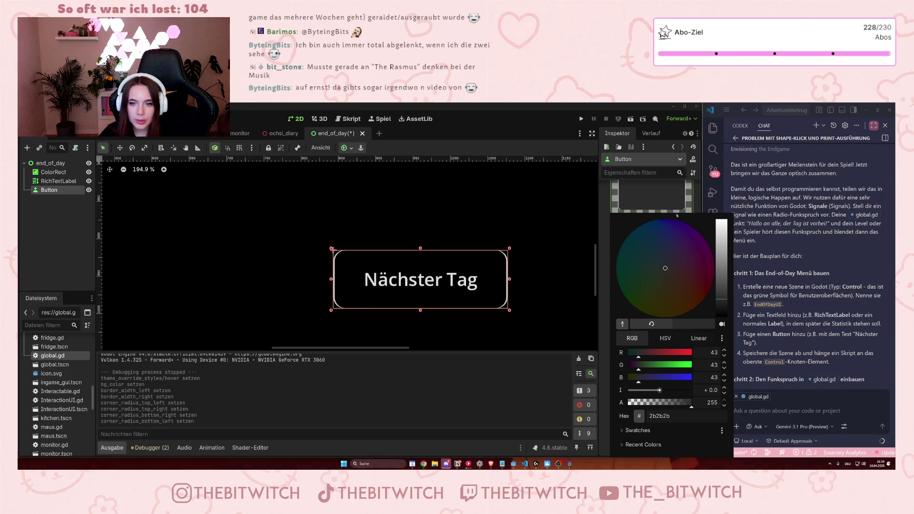
pyautogui.click(664, 203)
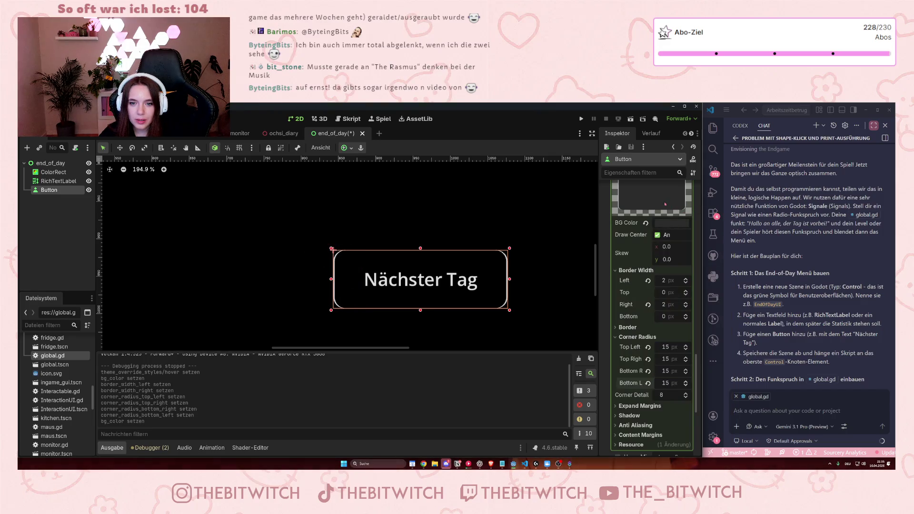
pyautogui.click(549, 296)
pyautogui.hotkey('ctrl', 's')
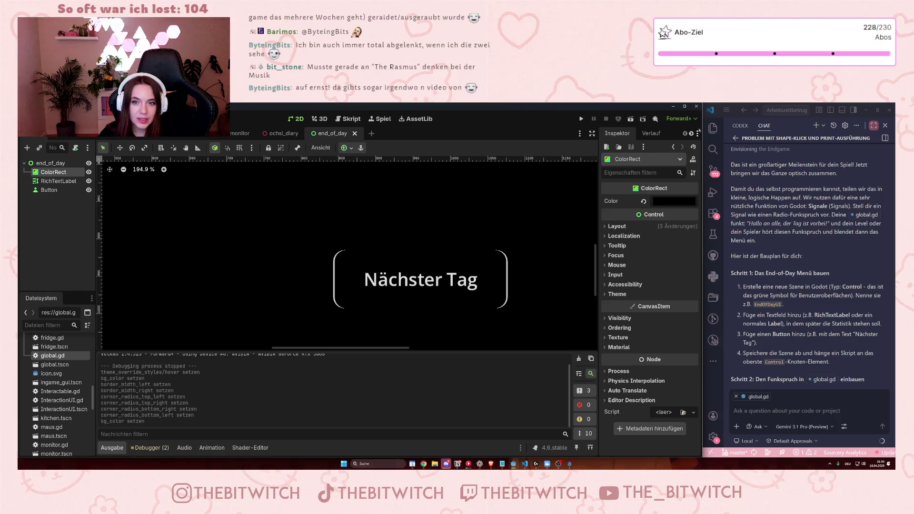
pyautogui.click(629, 119)
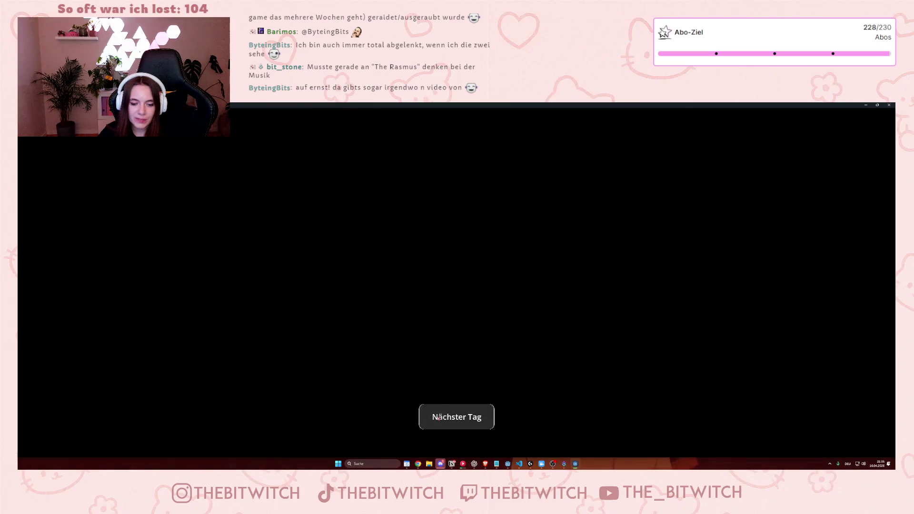
# Click the Nächster Tag button repeatedly in the restored game window to check its hover style
pyautogui.click(441, 414)
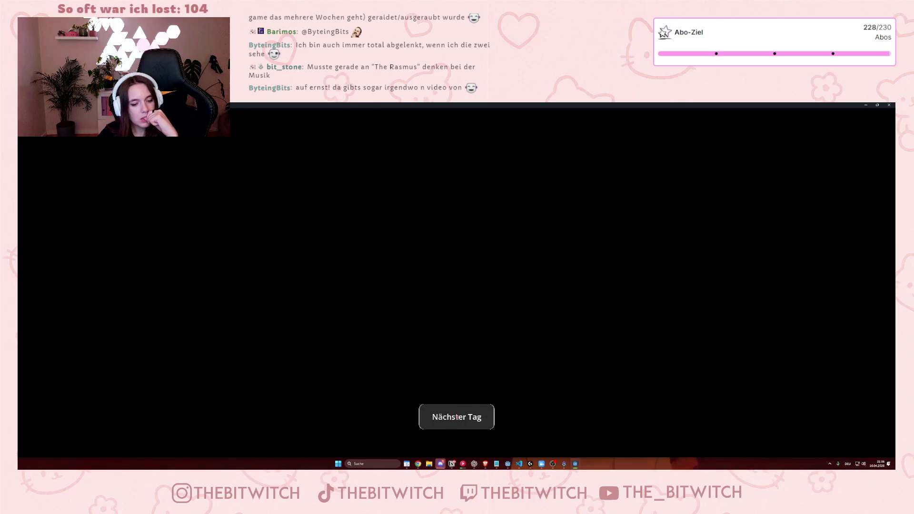
pyautogui.click(457, 419)
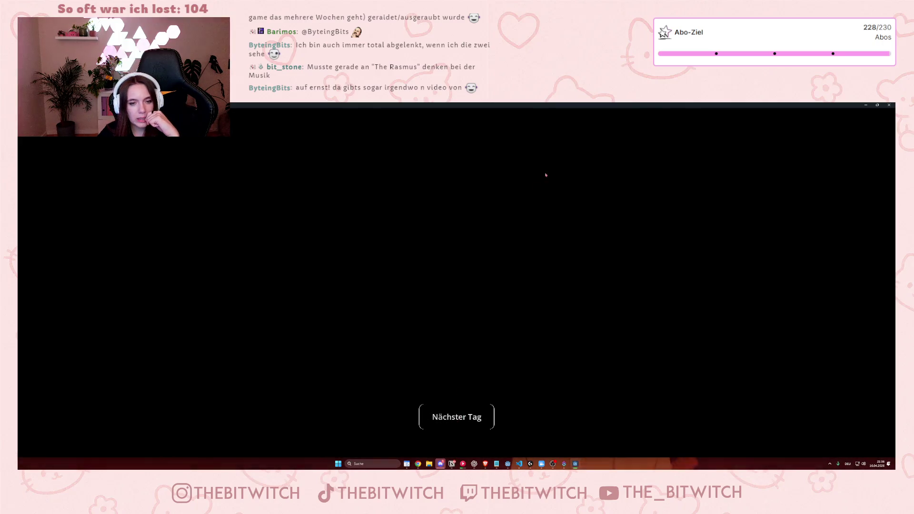
pyautogui.doubleClick(576, 109)
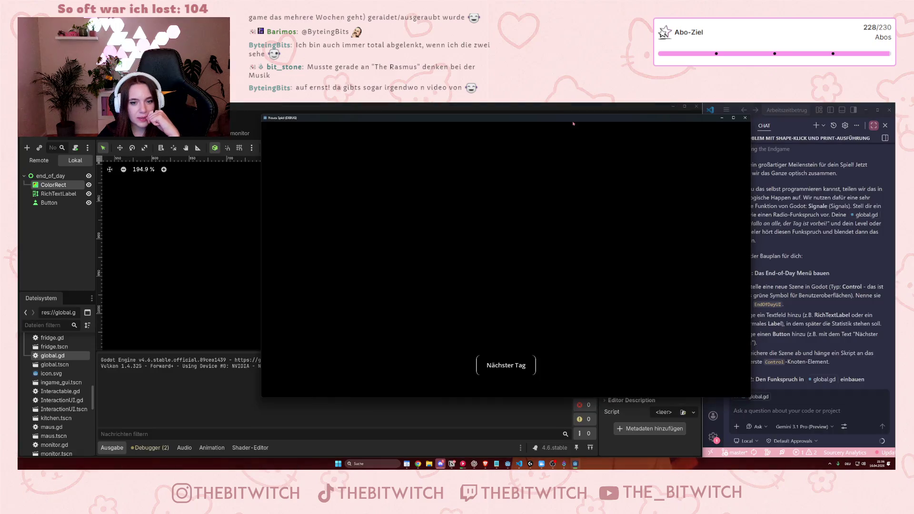
pyautogui.click(511, 367)
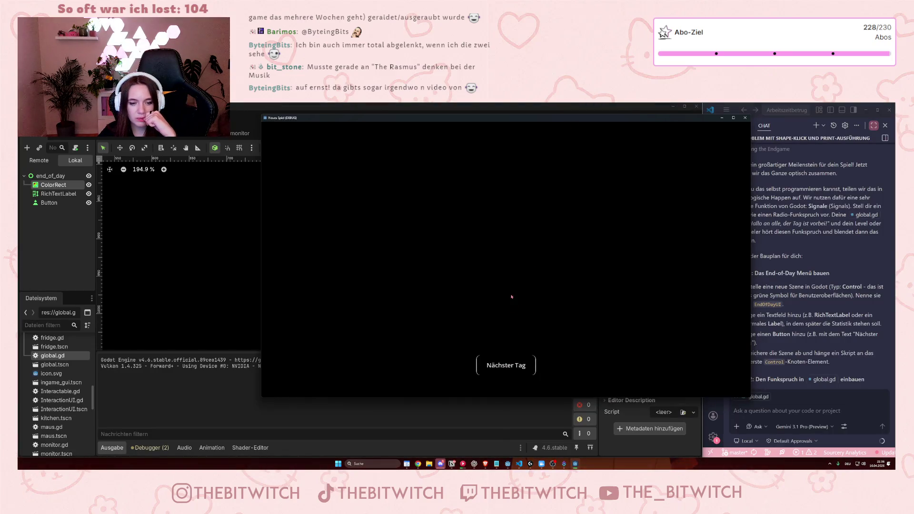
pyautogui.click(509, 365)
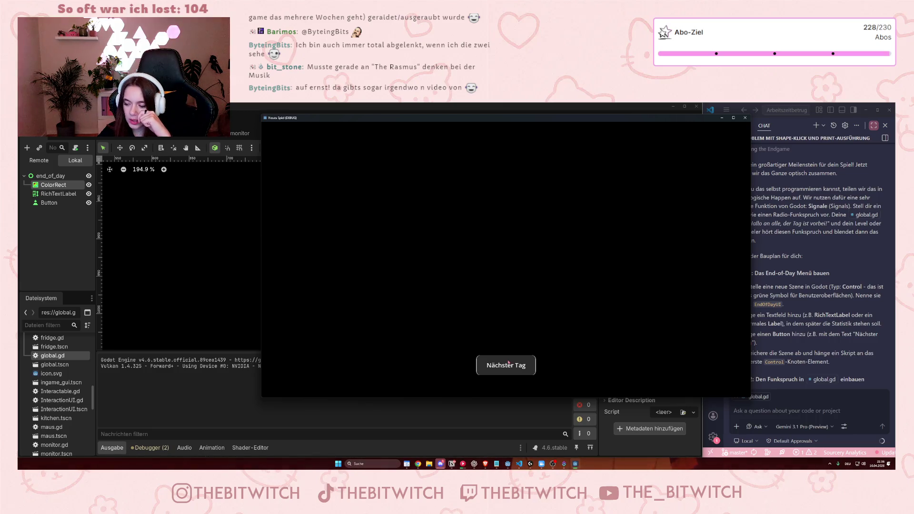
pyautogui.click(506, 357)
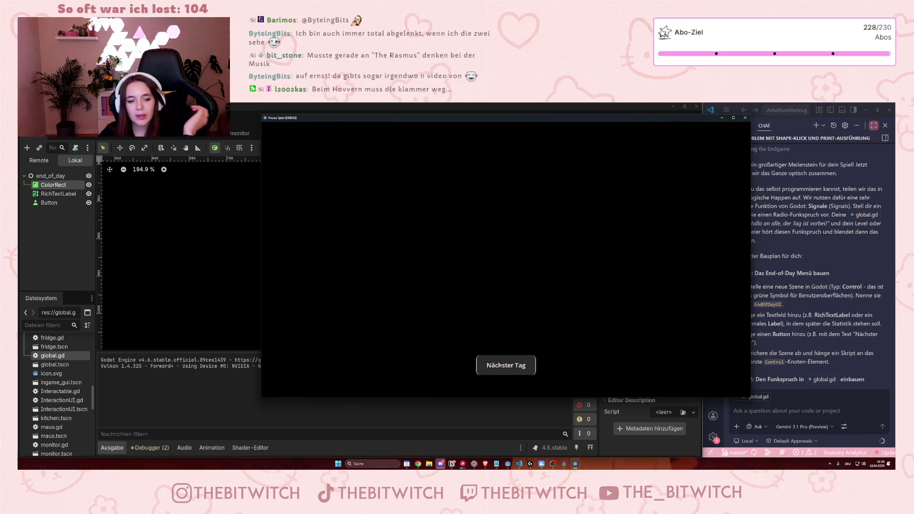
pyautogui.click(500, 363)
pyautogui.click(503, 369)
pyautogui.click(503, 370)
pyautogui.click(504, 369)
# Reset the button's left and right border widths to 0 px, then save and rerun the scene
pyautogui.click(745, 117)
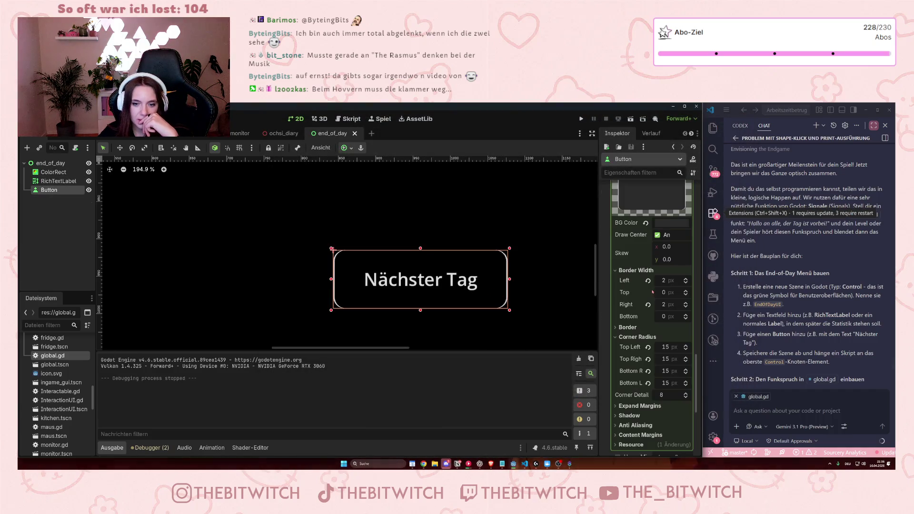
pyautogui.click(662, 304)
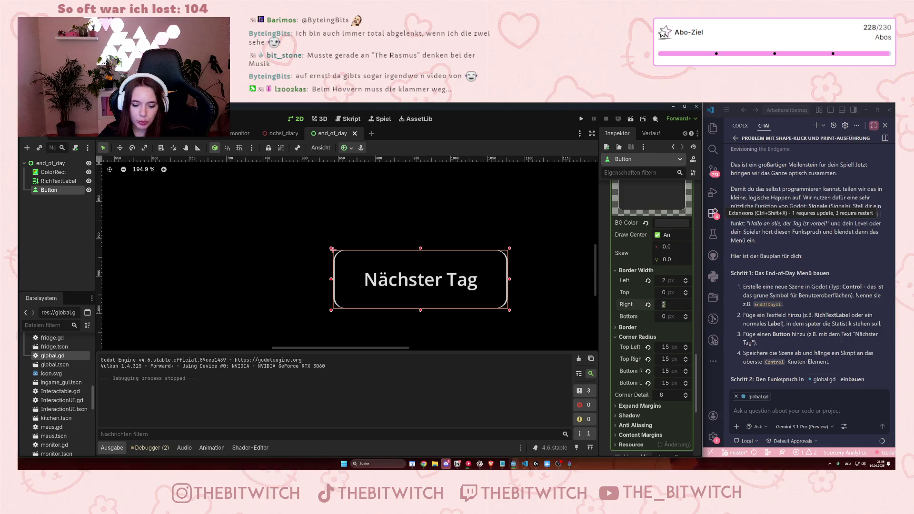
pyautogui.write('0')
pyautogui.click(672, 278)
pyautogui.write('0')
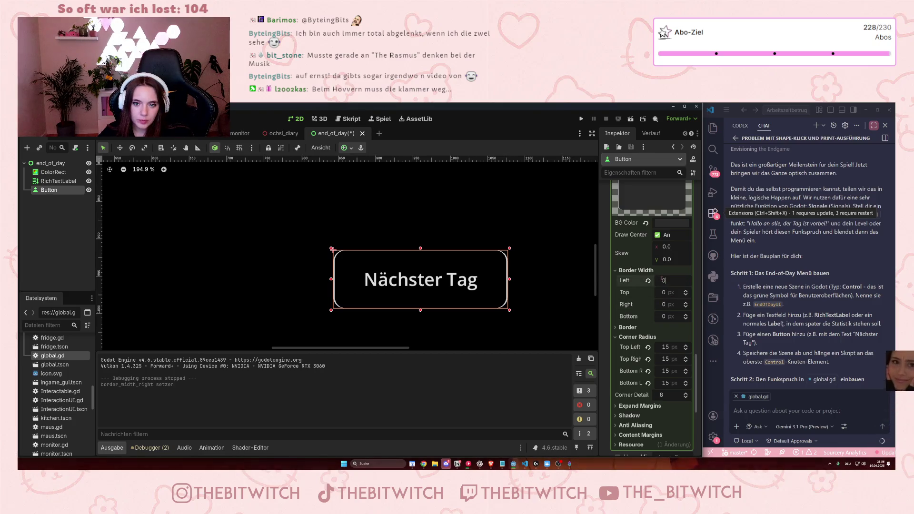
pyautogui.click(53, 172)
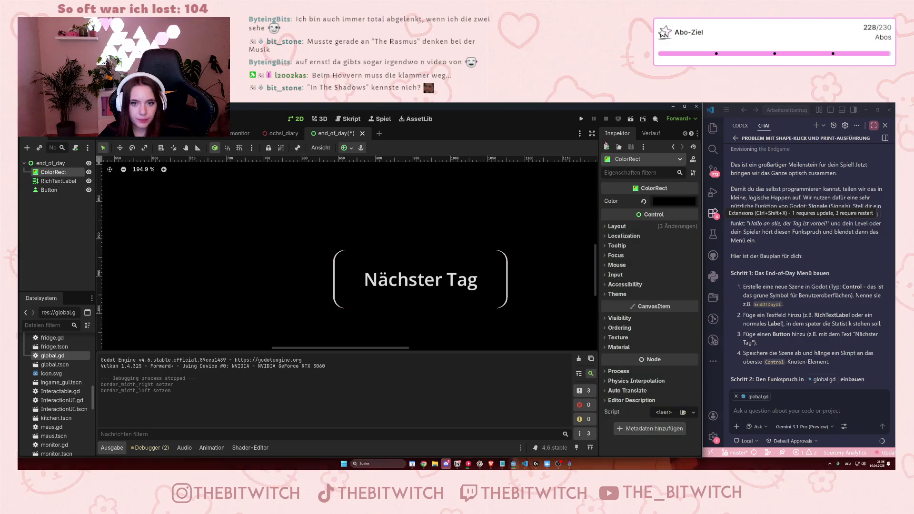
pyautogui.click(629, 119)
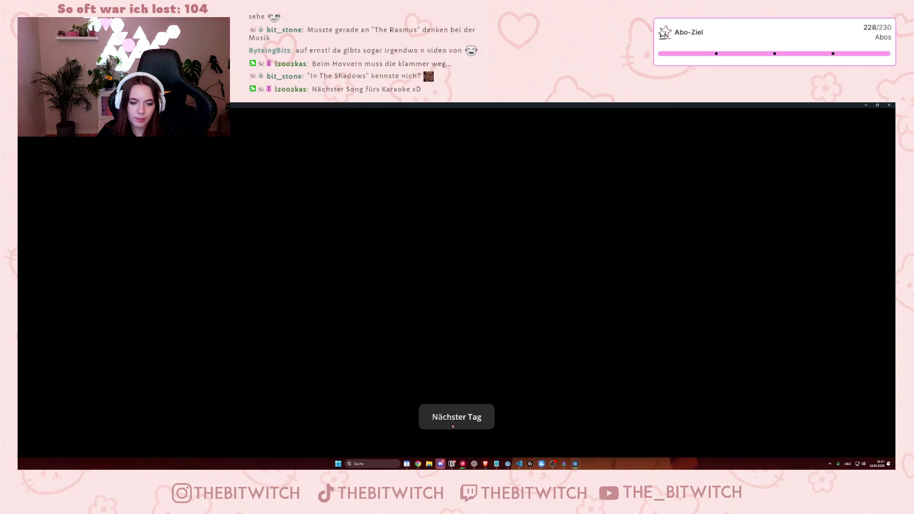
pyautogui.doubleClick(504, 106)
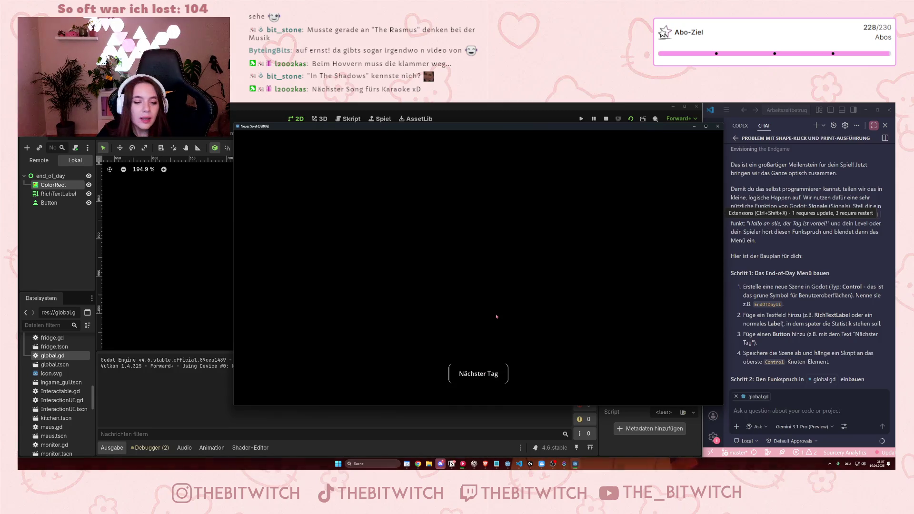
pyautogui.click(495, 376)
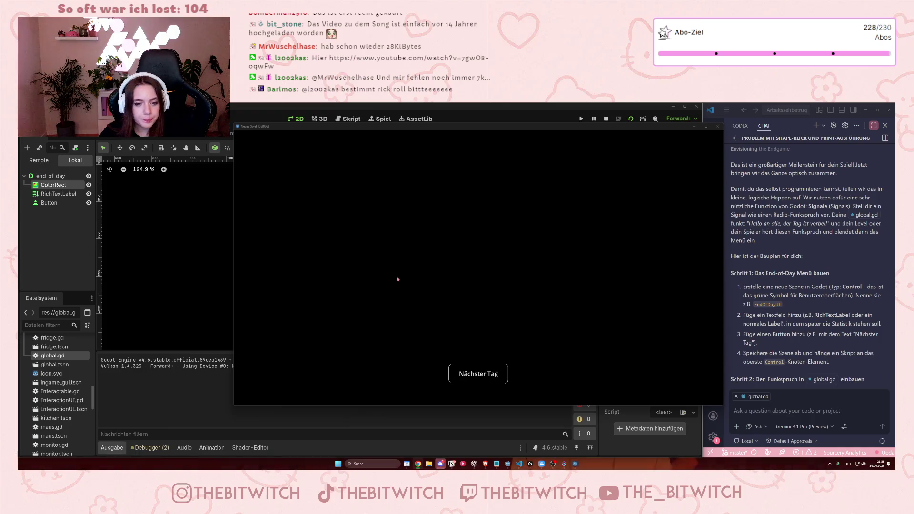
pyautogui.click(474, 378)
pyautogui.click(475, 377)
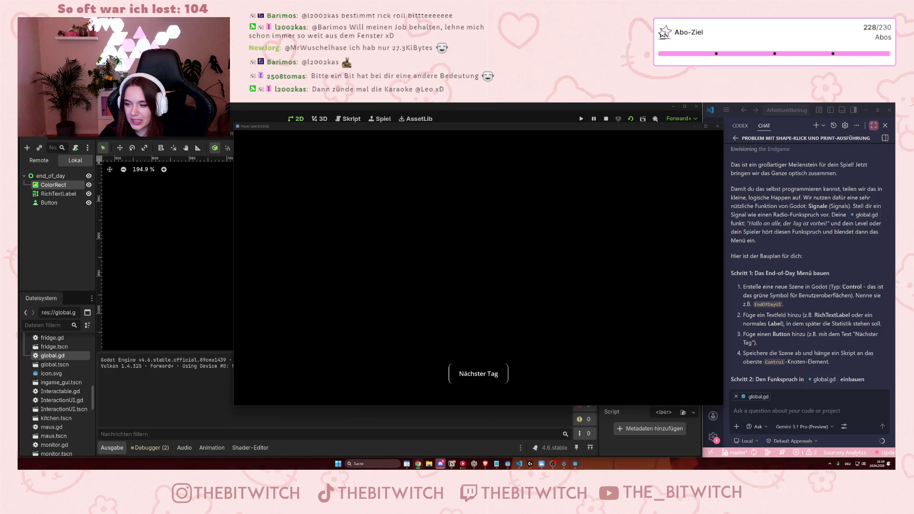
pyautogui.click(476, 376)
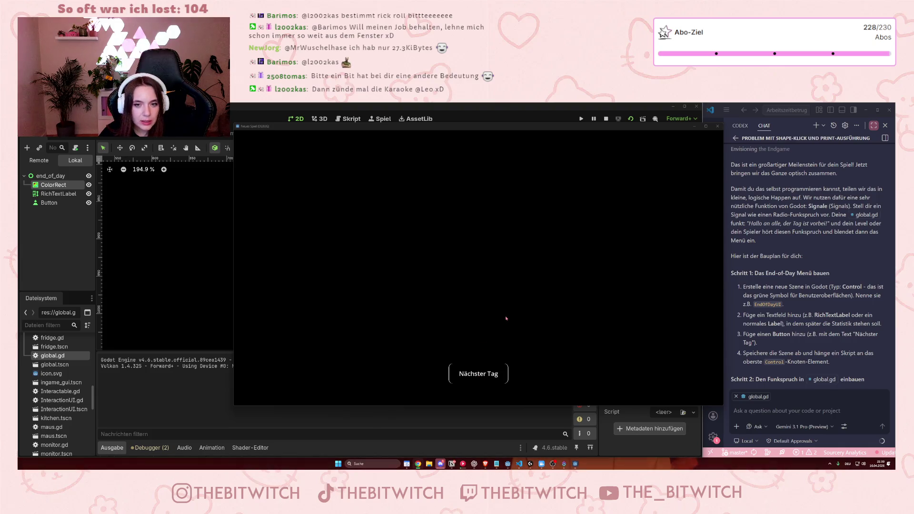
pyautogui.click(719, 127)
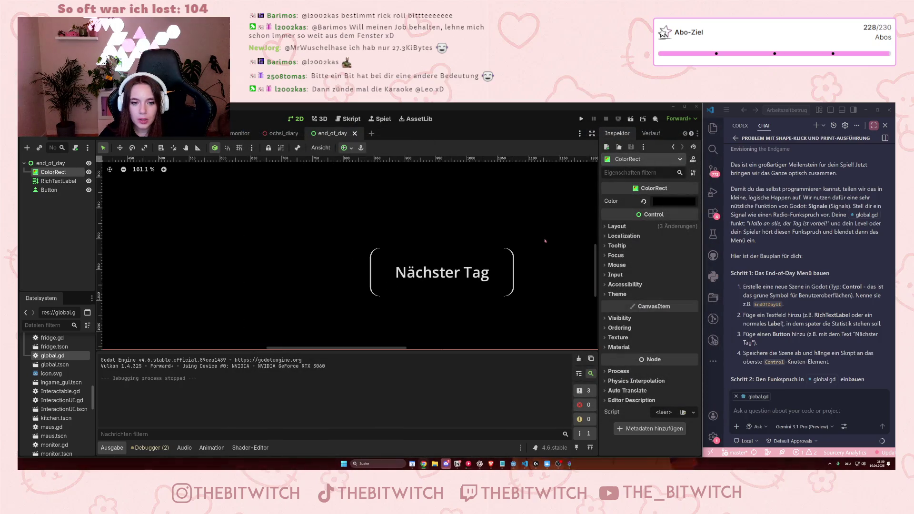
# Save the end_of_day scene and begin attaching a script to its end_of_day root node
pyautogui.scroll(-1, 545, 241)
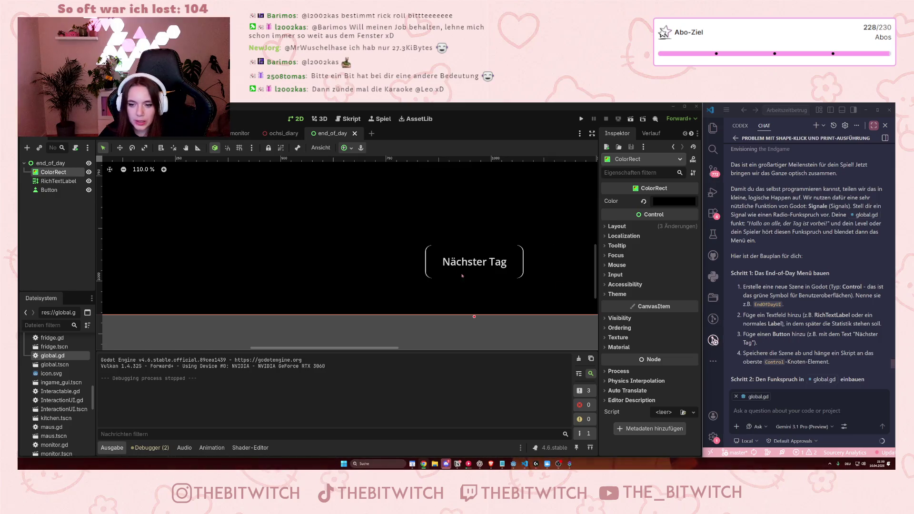
pyautogui.hotkey('ctrl', 's')
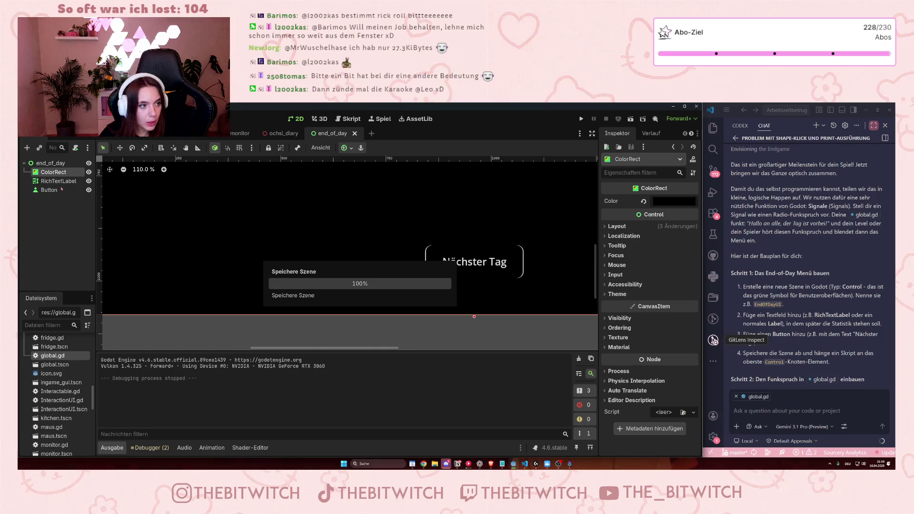
pyautogui.click(47, 162)
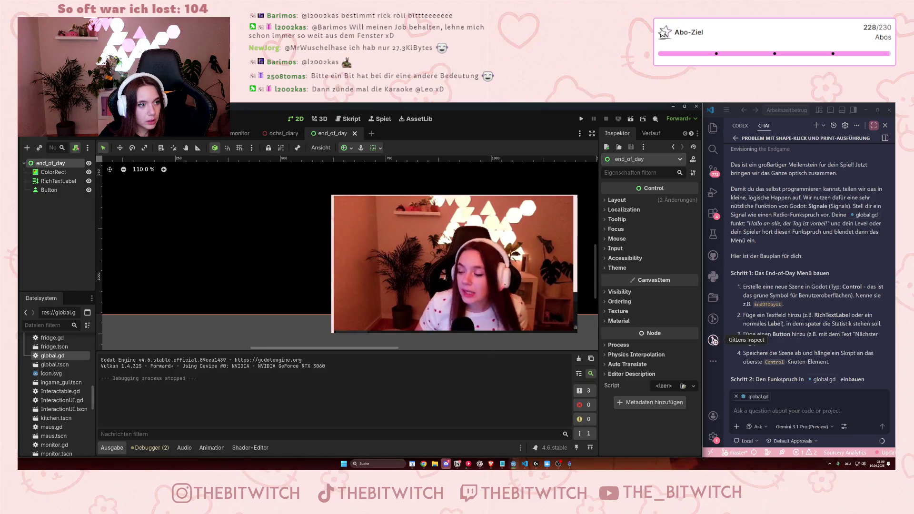
pyautogui.click(75, 147)
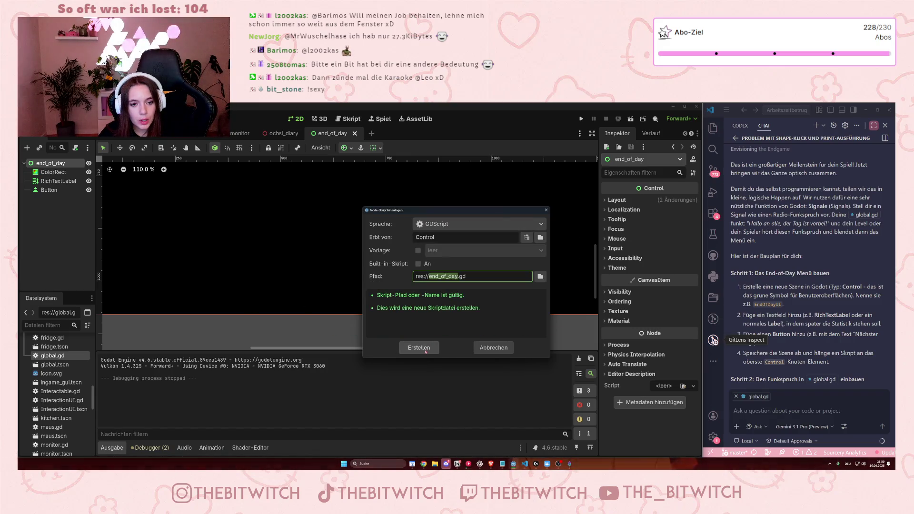
# Create res://end_of_day.gd extending Control on the root node, then switch to global.gd
pyautogui.click(425, 351)
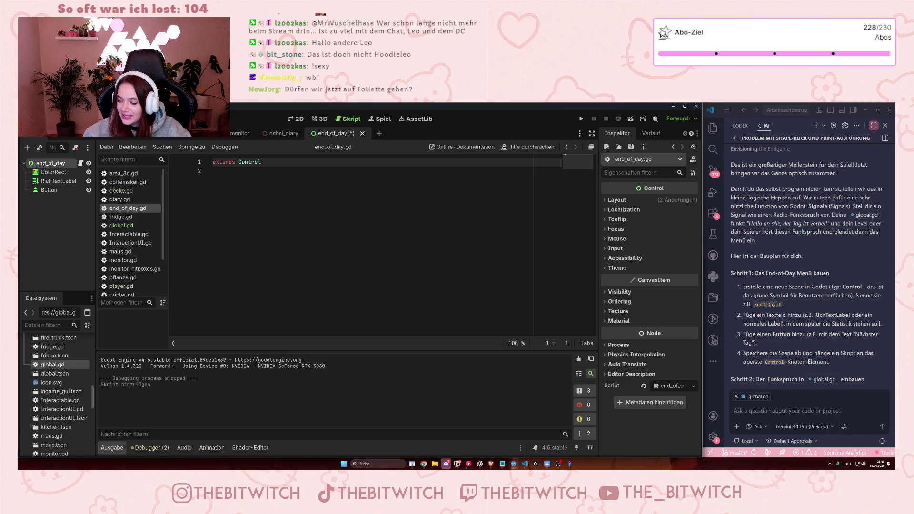
pyautogui.click(260, 173)
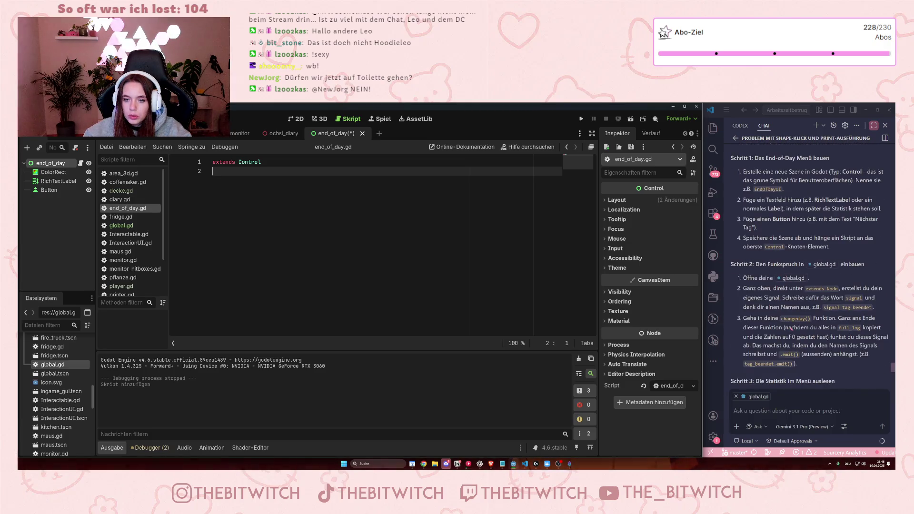
pyautogui.click(121, 225)
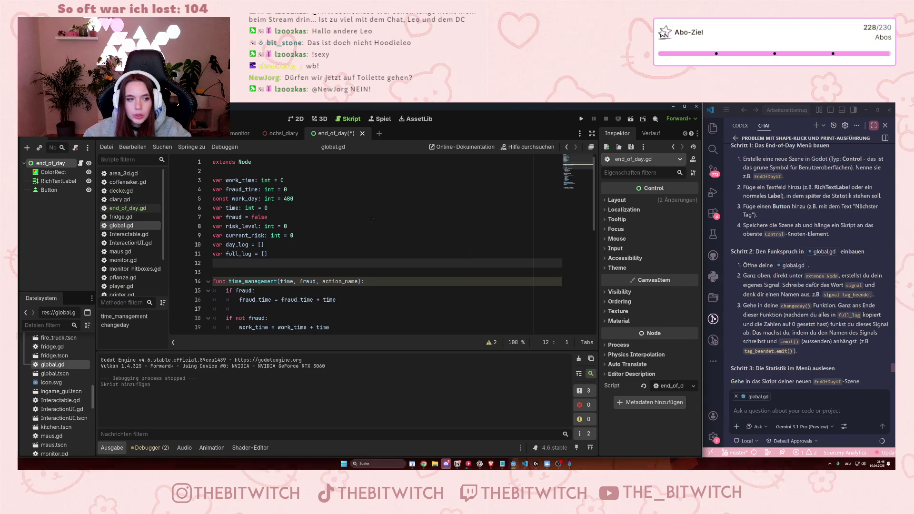
# Add 'signal day_end' to global.gd and call day_end.emit() after print(full_log) in changeday()
pyautogui.write('signal')
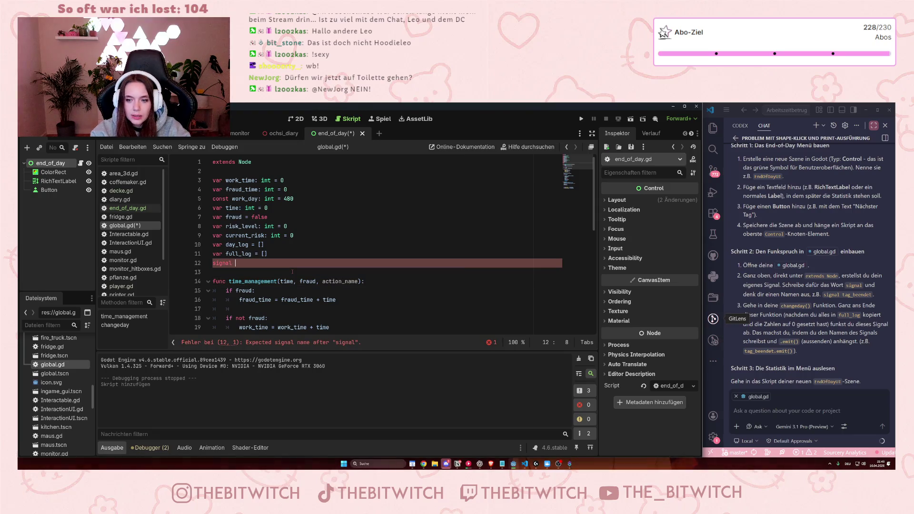
pyautogui.write('d')
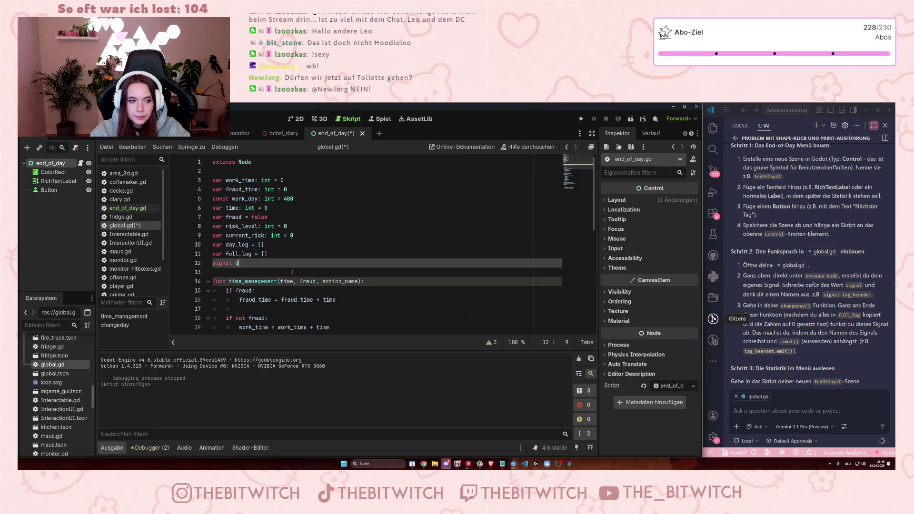
pyautogui.write('ay_end')
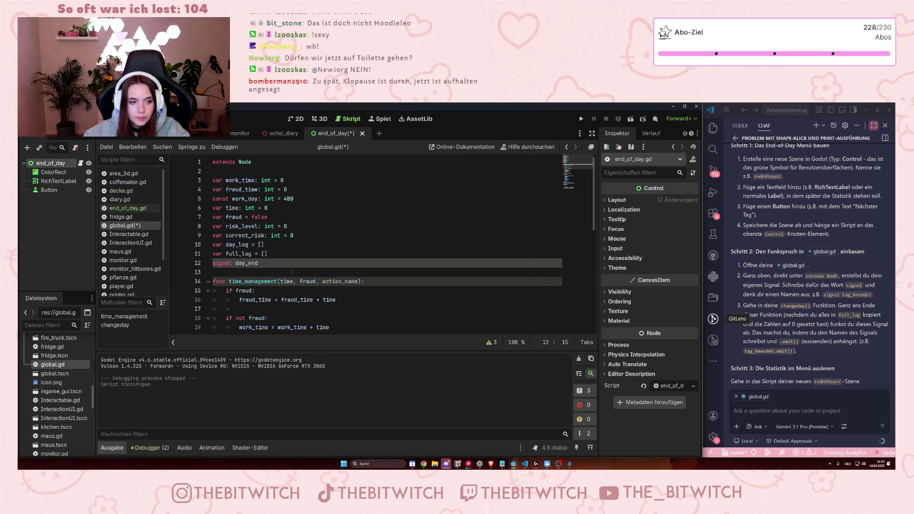
pyautogui.scroll(-9, 297, 247)
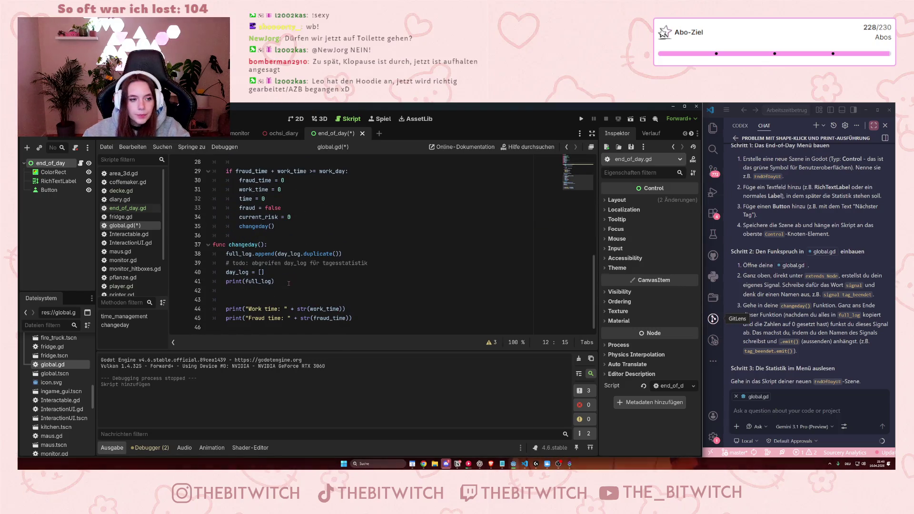
pyautogui.click(295, 283)
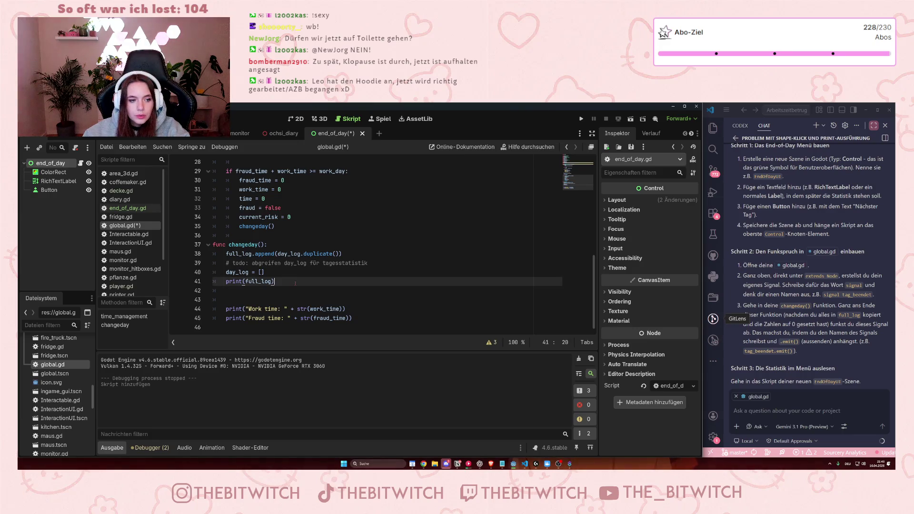
pyautogui.press('Return')
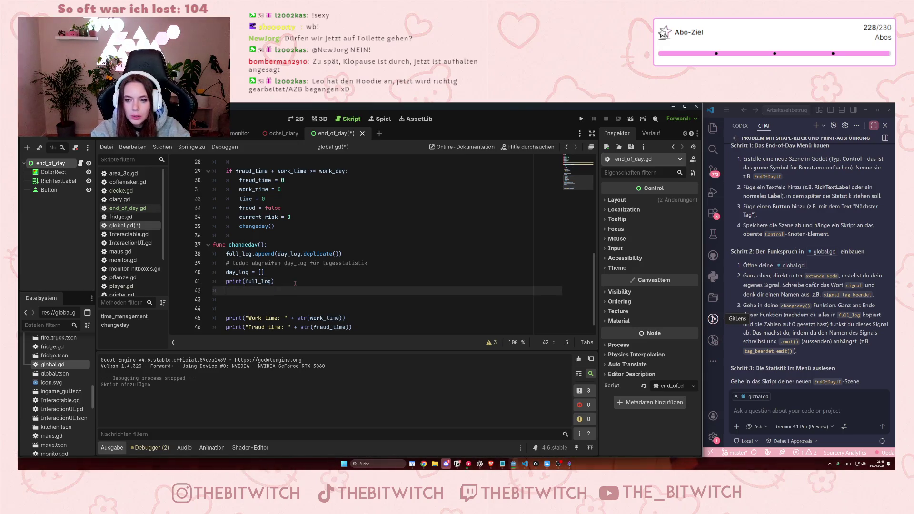
pyautogui.write('day_end.emit')
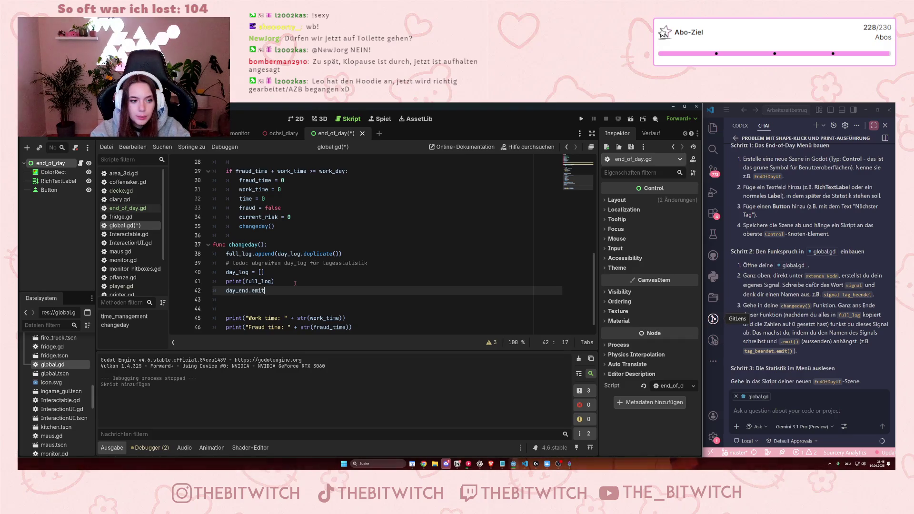
pyautogui.write('()')
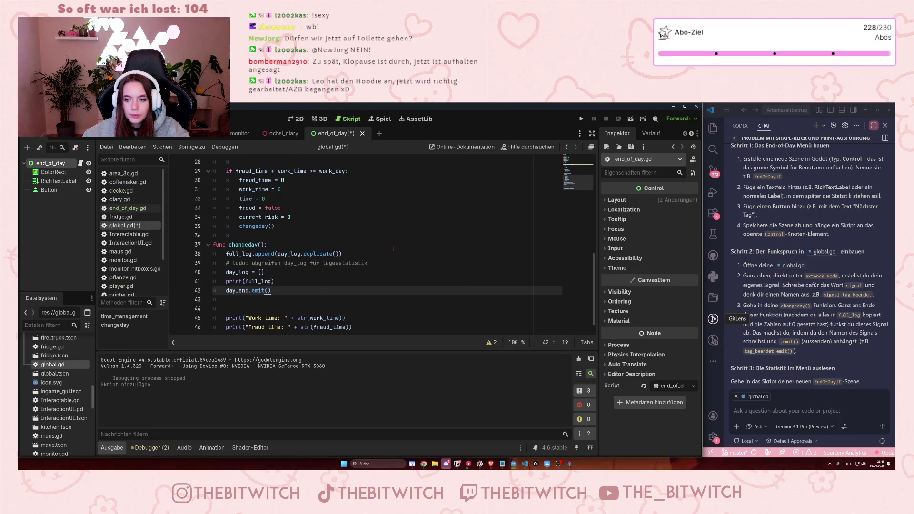
pyautogui.click(803, 326)
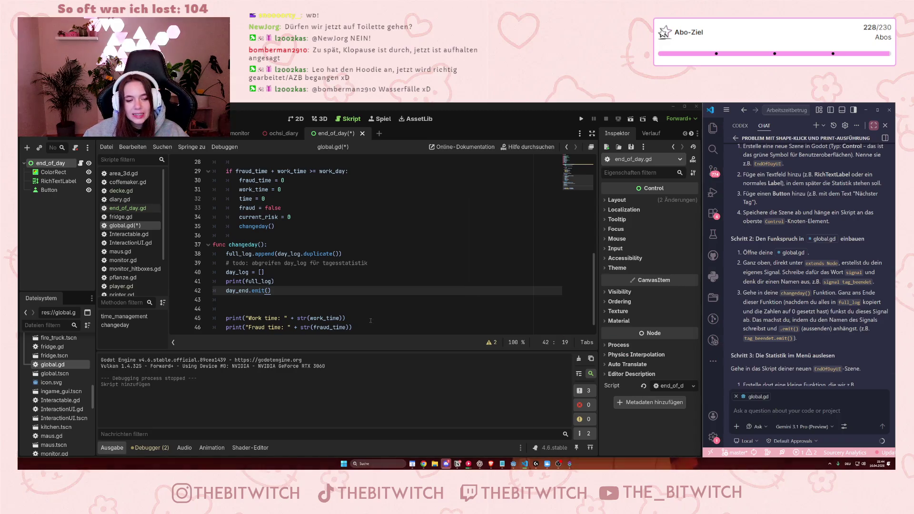
# Scroll down to changeday() in global.gd and put the caret on the blank line after day_end.emit()
pyautogui.scroll(-1, 303, 306)
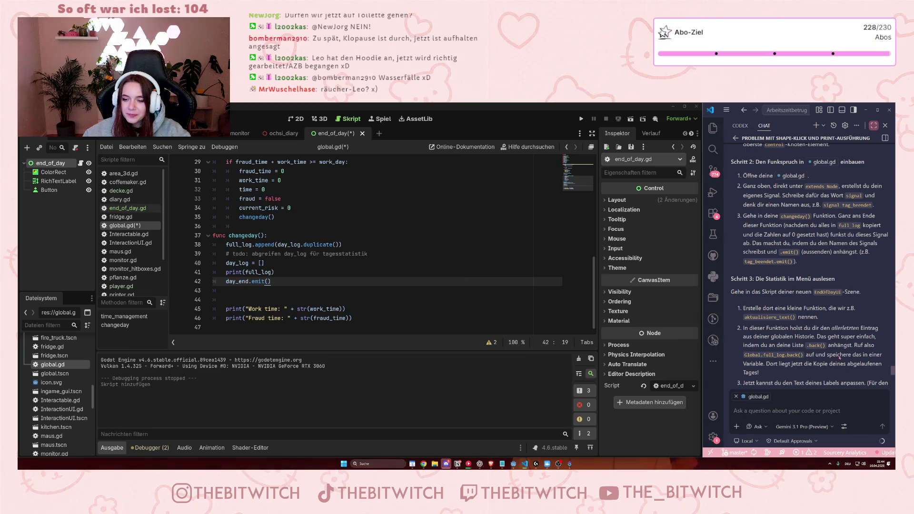
pyautogui.scroll(-1, 839, 357)
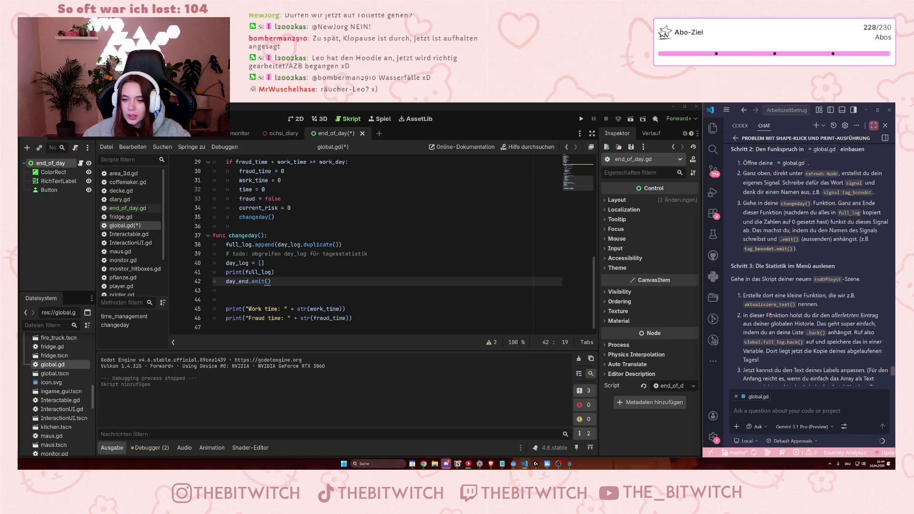
pyautogui.scroll(-1, 770, 315)
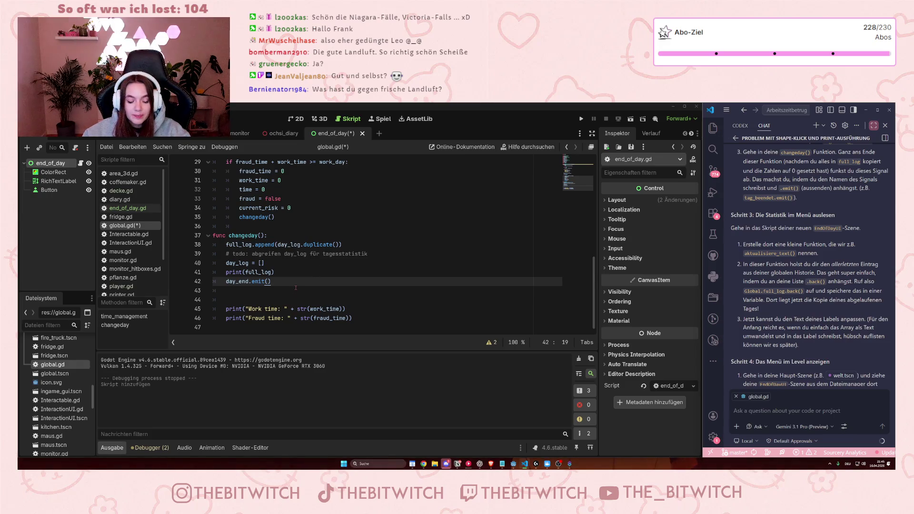
pyautogui.click(292, 287)
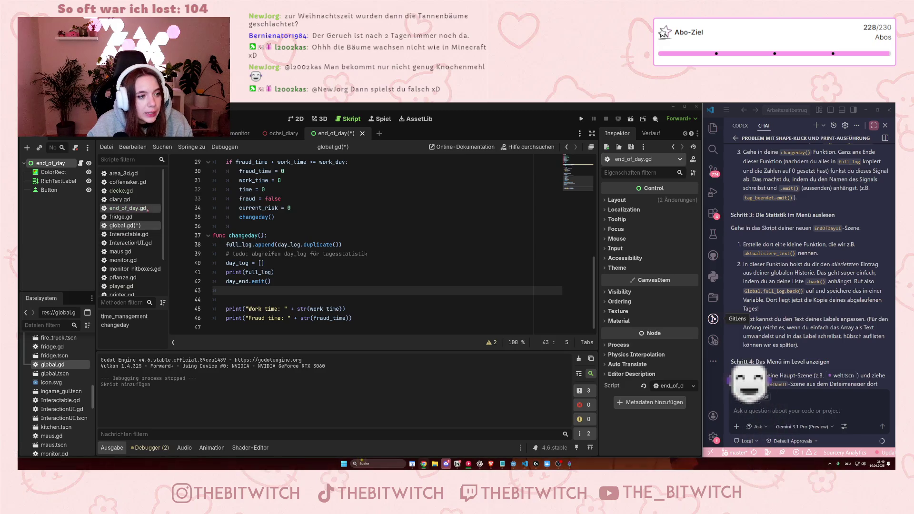
pyautogui.hotkey('ctrl', 's')
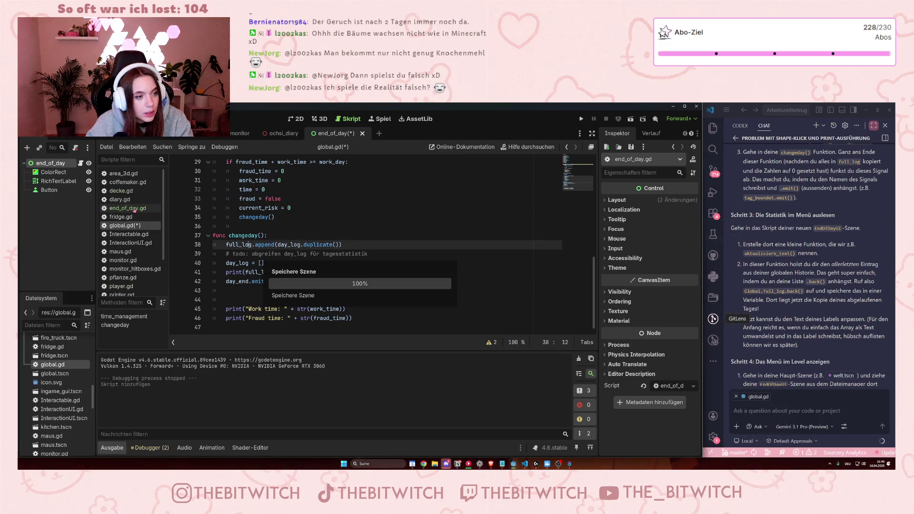
# Add a generate_stats() function below extends Control in end_of_day.gd that calls Global.full_log.back()
pyautogui.click(136, 209)
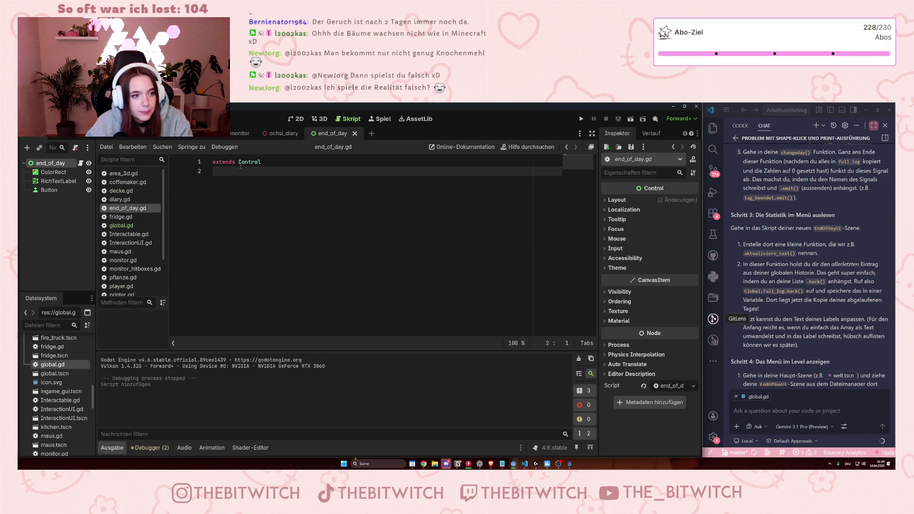
pyautogui.press('Return')
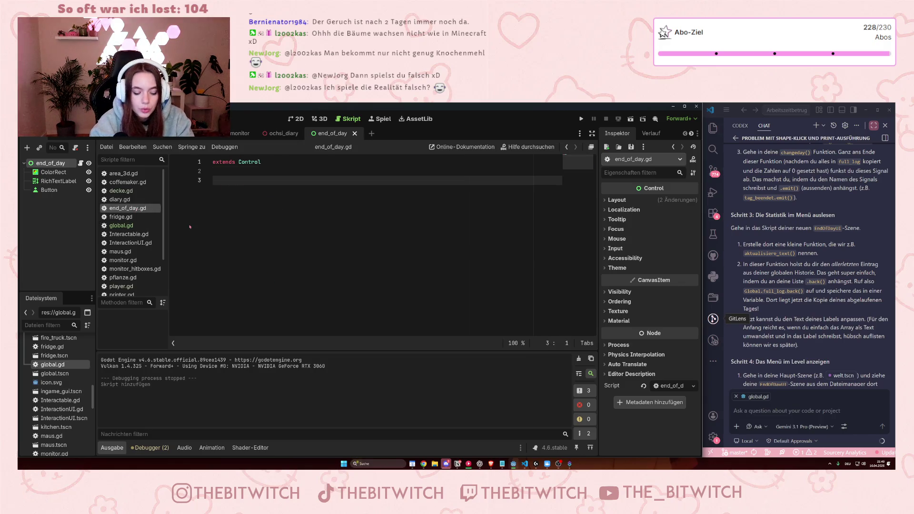
pyautogui.write('func')
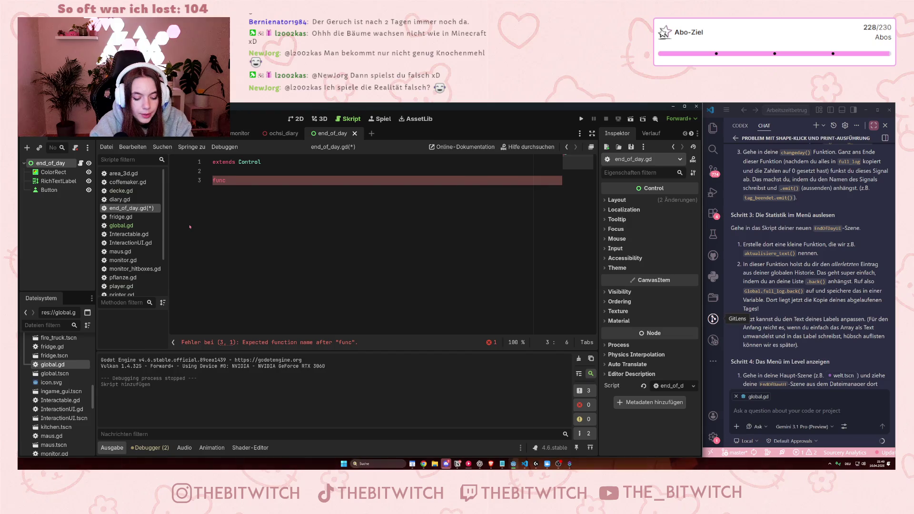
pyautogui.write('generate')
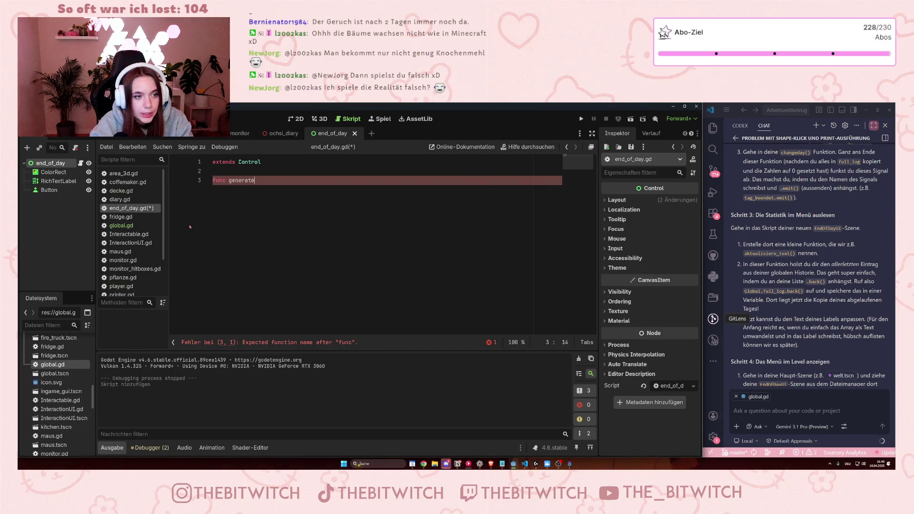
pyautogui.write('_stats')
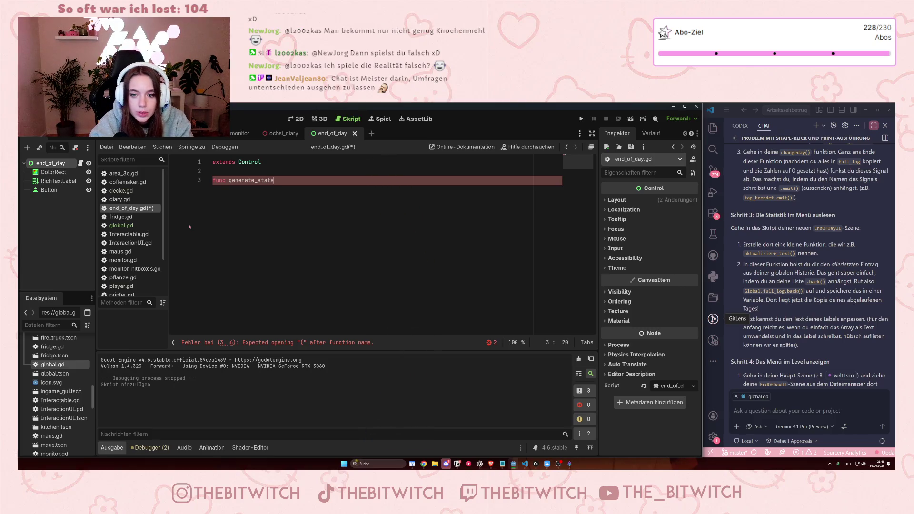
pyautogui.write('()')
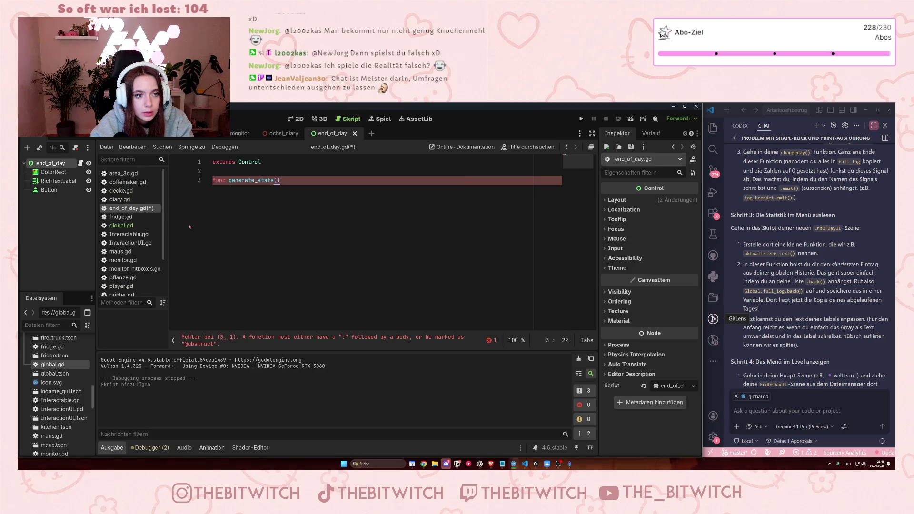
pyautogui.write(':')
pyautogui.press('Return')
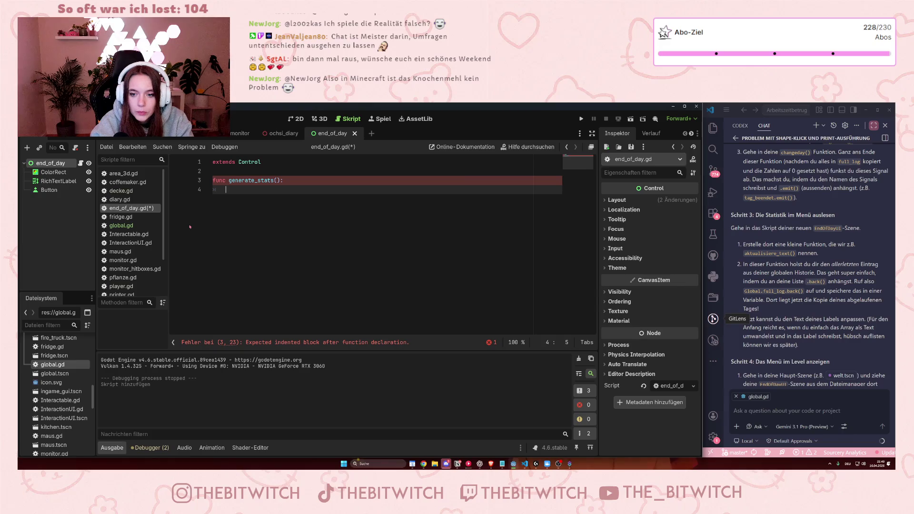
pyautogui.write('Global')
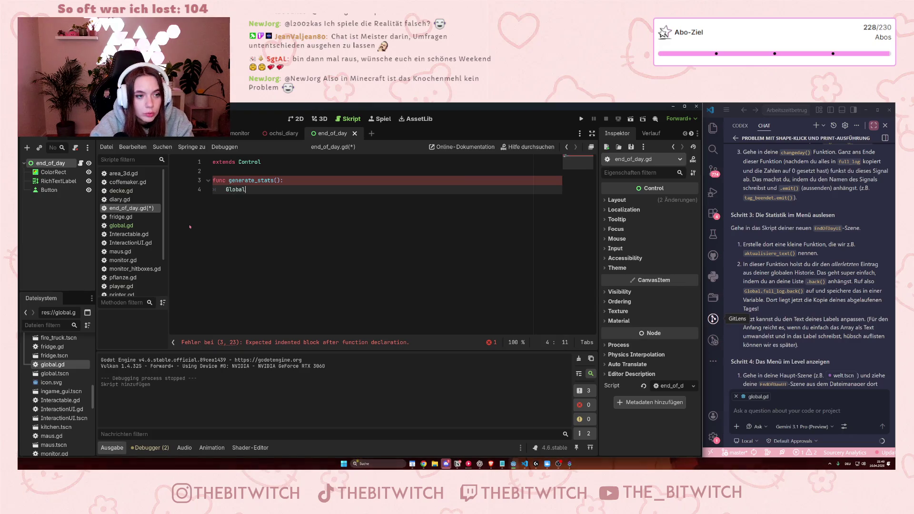
pyautogui.write('-')
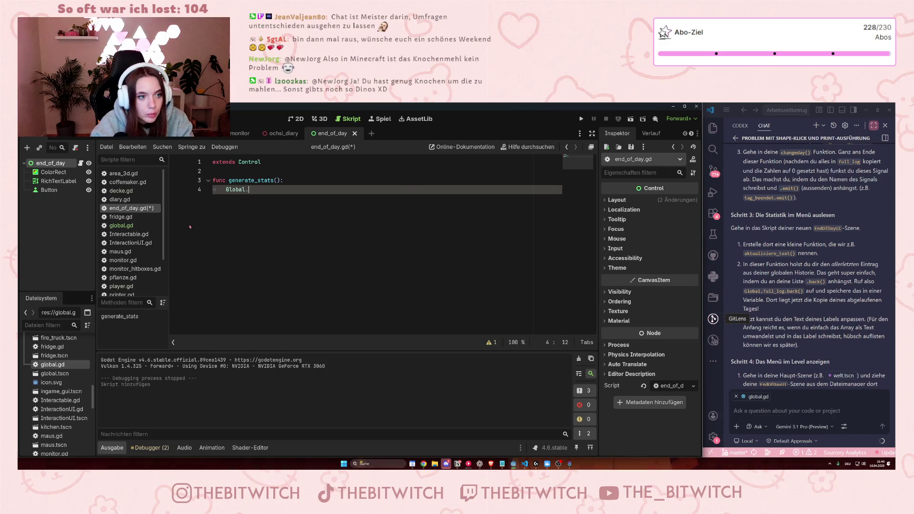
pyautogui.press('BackSpace')
pyautogui.write('.full')
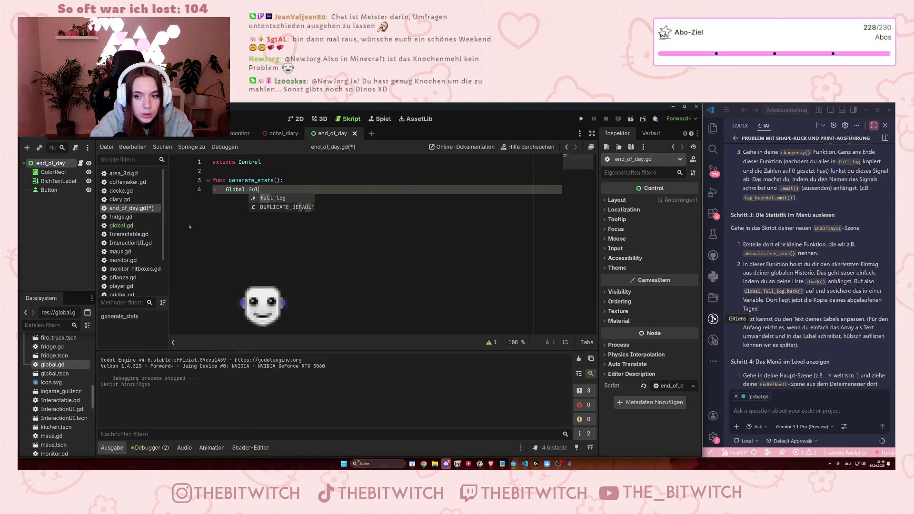
pyautogui.write('_log')
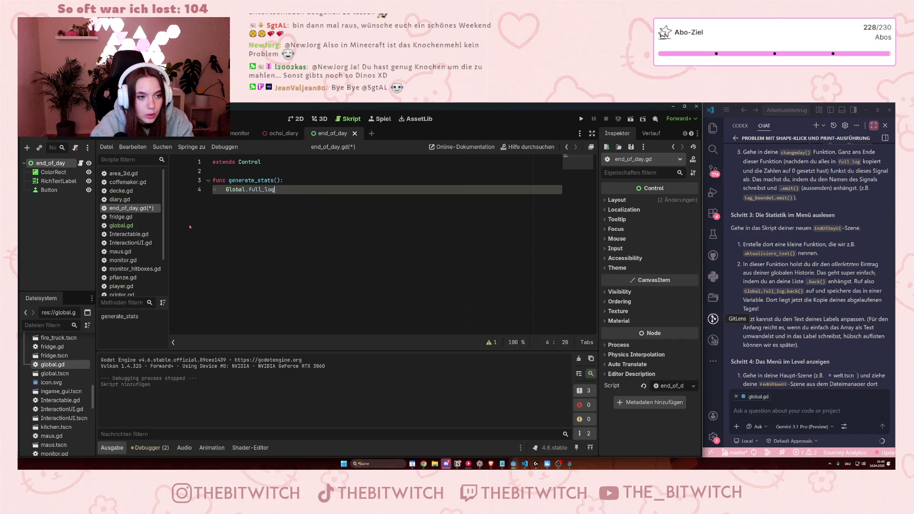
pyautogui.write('.back(')
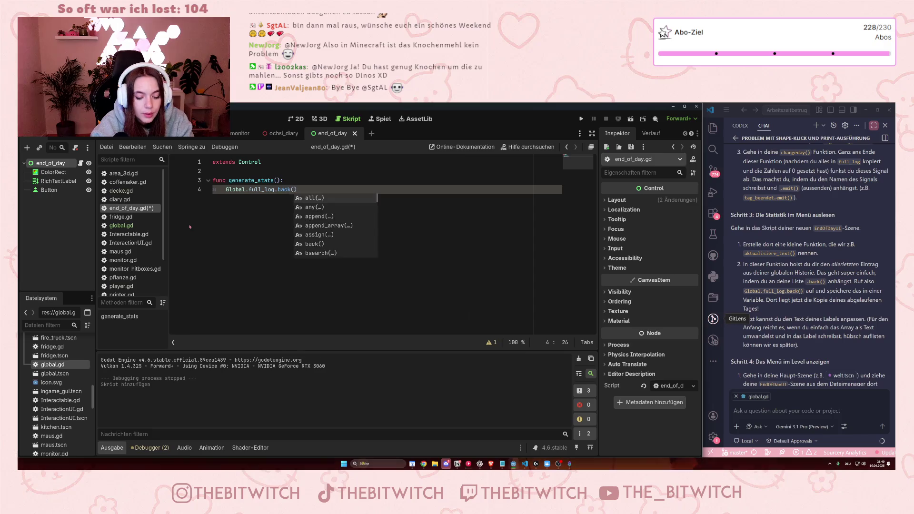
pyautogui.press('Return')
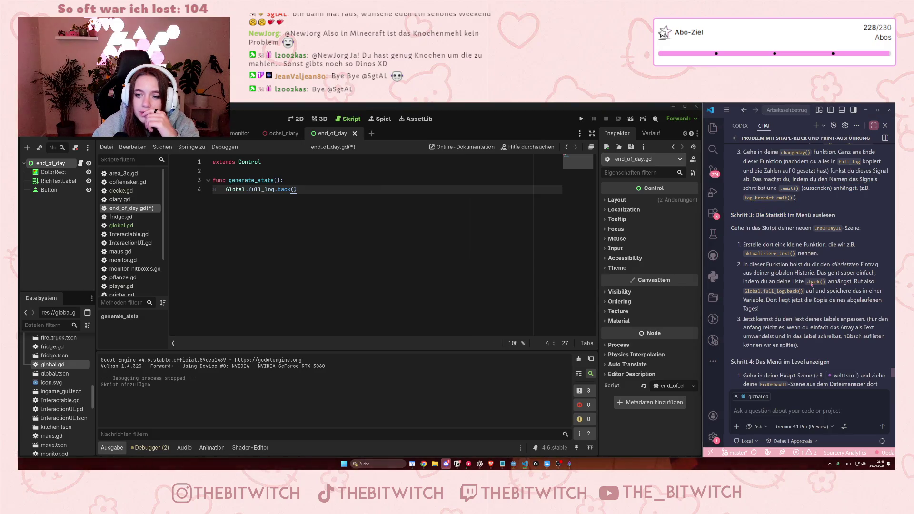
# Save end_of_day.gd with Ctrl+S
pyautogui.scroll(-3, 812, 283)
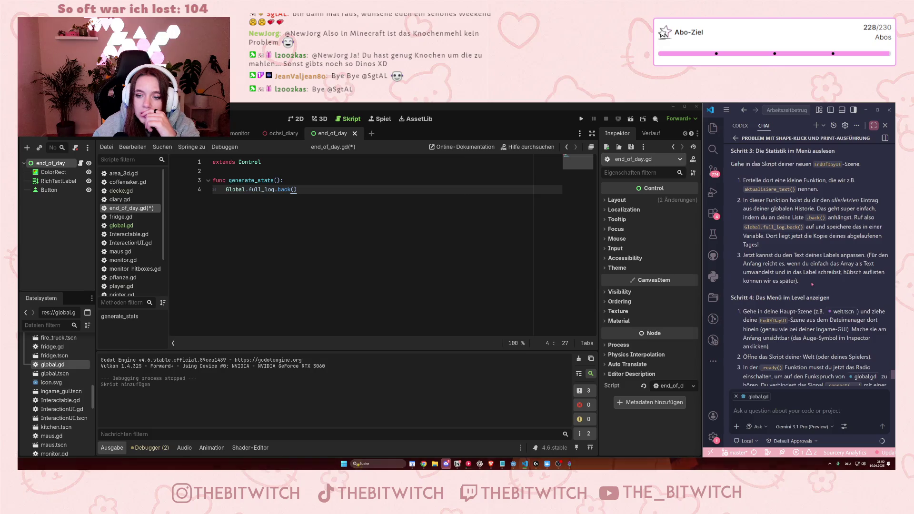
pyautogui.scroll(-2, 811, 285)
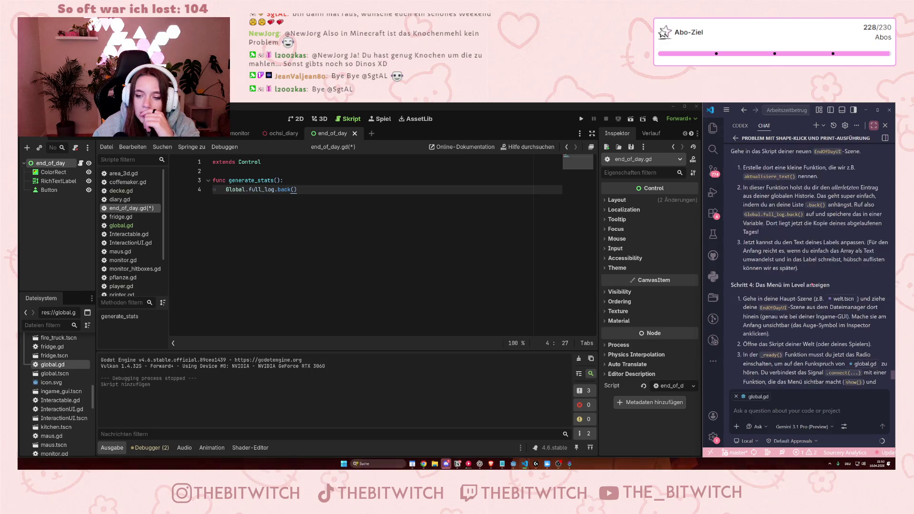
pyautogui.click(479, 229)
pyautogui.hotkey('ctrl', 's')
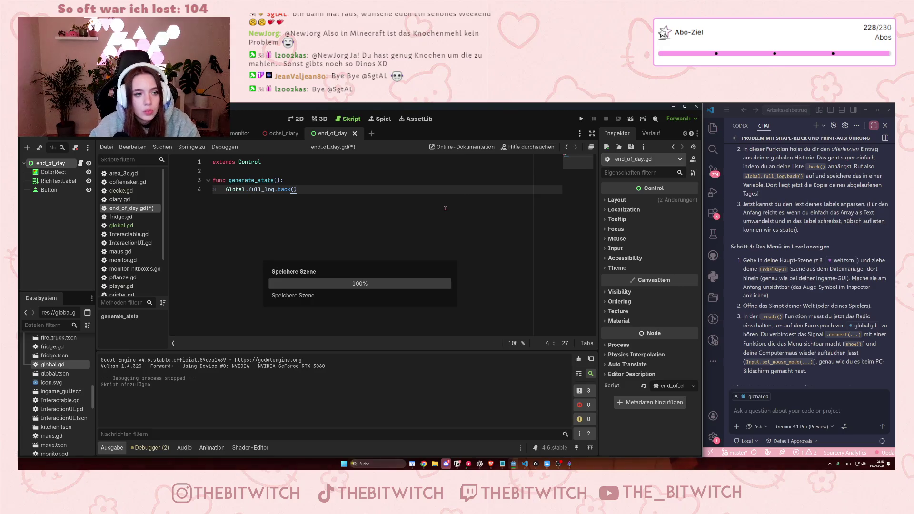
pyautogui.click(630, 119)
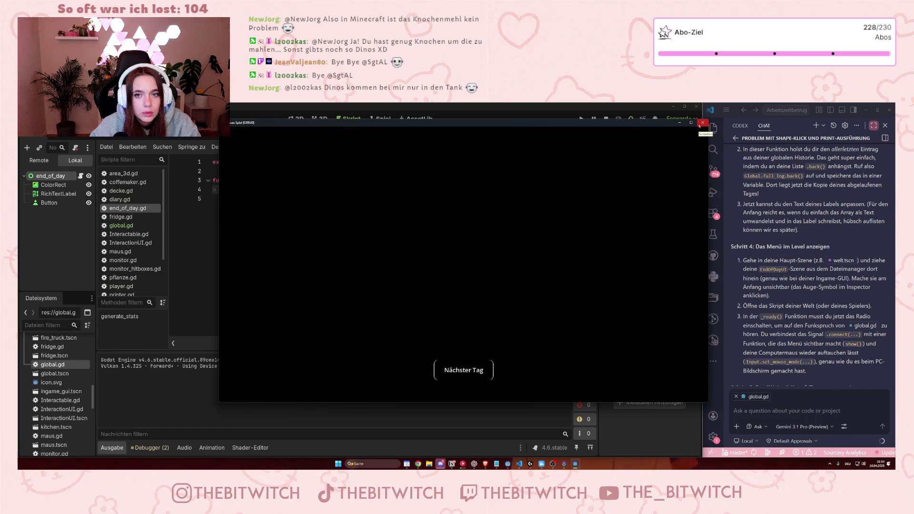
pyautogui.click(700, 125)
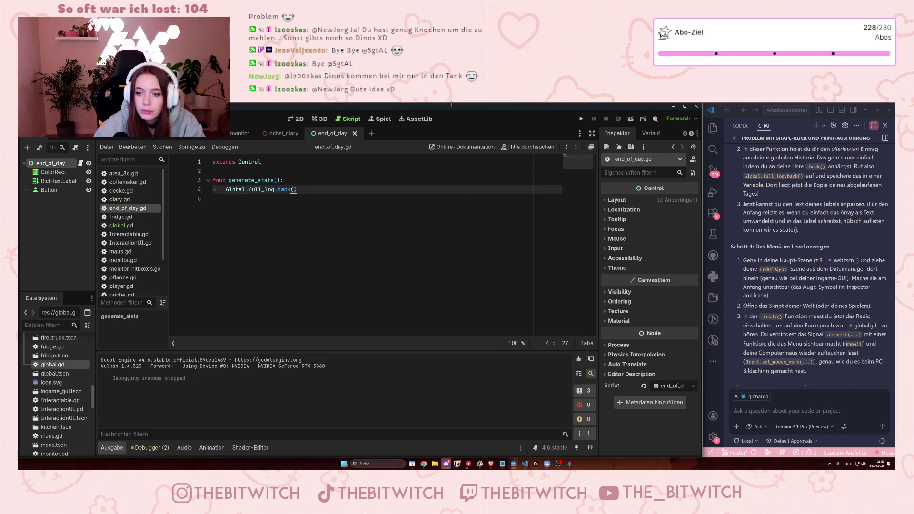
pyautogui.scroll(-2, 795, 269)
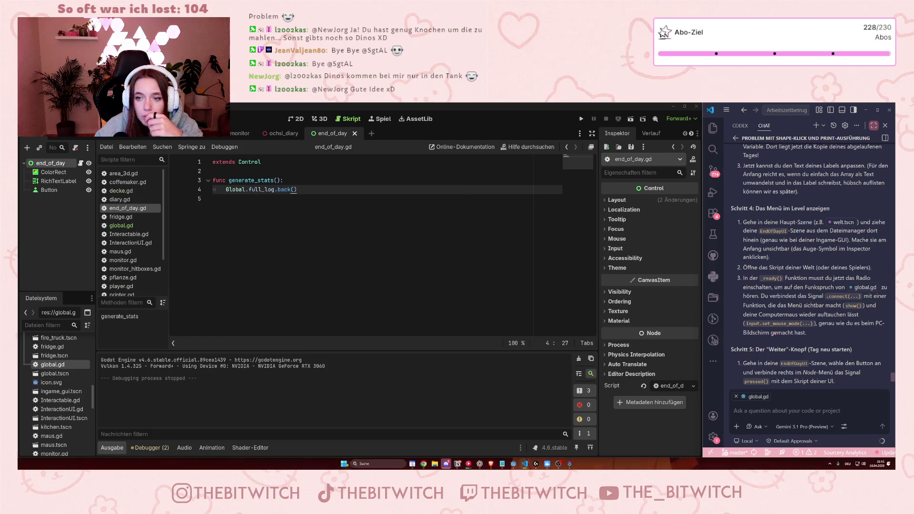
pyautogui.click(302, 212)
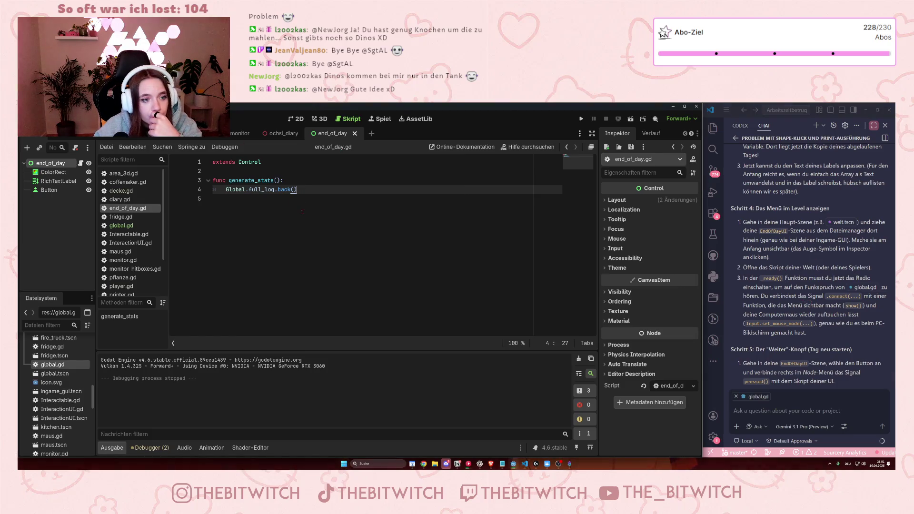
pyautogui.scroll(2, 869, 307)
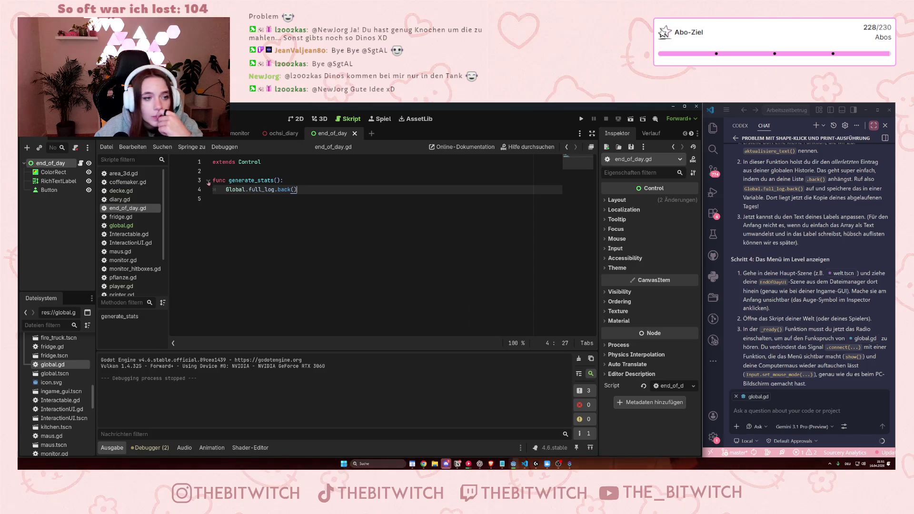
# Assign Global.full_log.back() to a new day_stats variable on line 4
pyautogui.click(226, 190)
pyautogui.write('var day_sr')
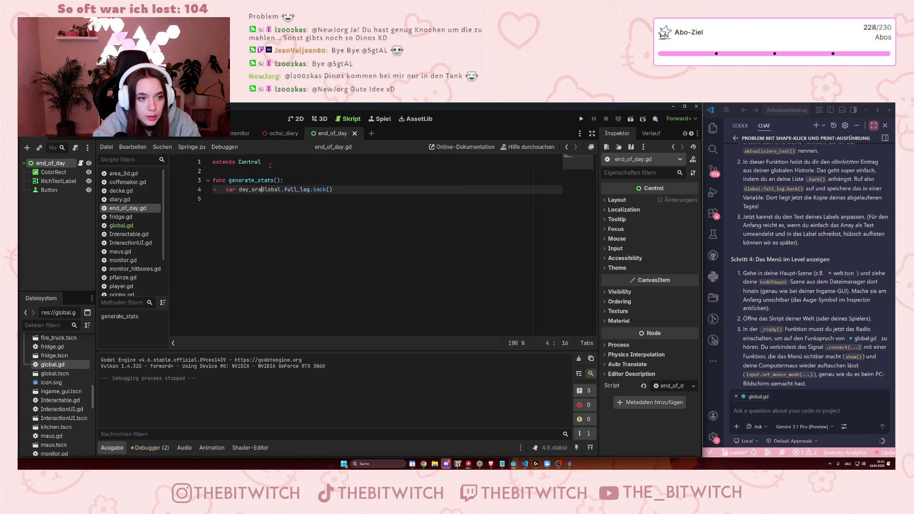
pyautogui.press('BackSpace')
pyautogui.write('tats =')
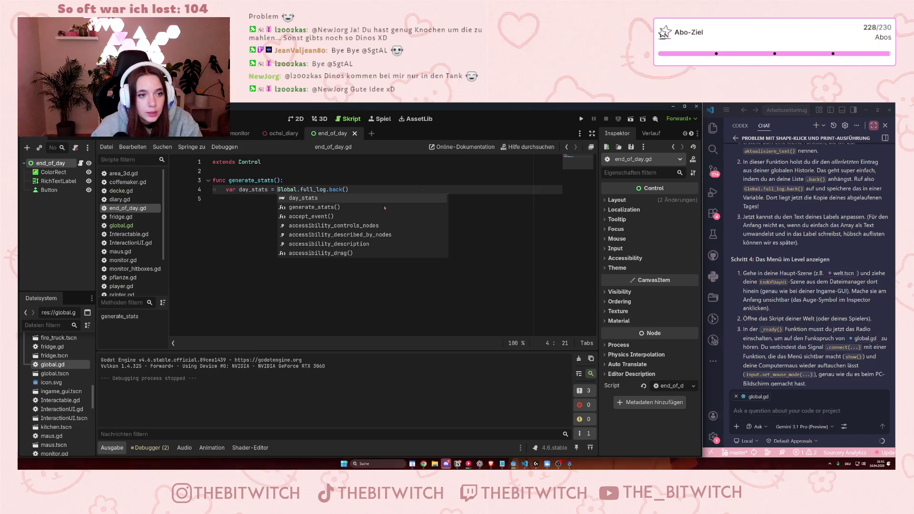
pyautogui.press('Escape')
pyautogui.press('Up')
pyautogui.press('Up')
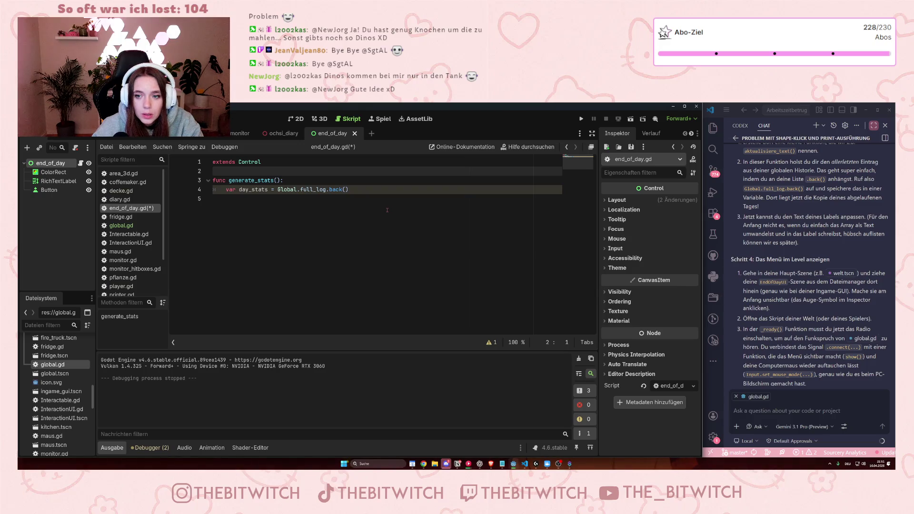
# Add an empty line 5 below the day_stats assignment, then open InteractionUI.gd for reference
pyautogui.click(387, 210)
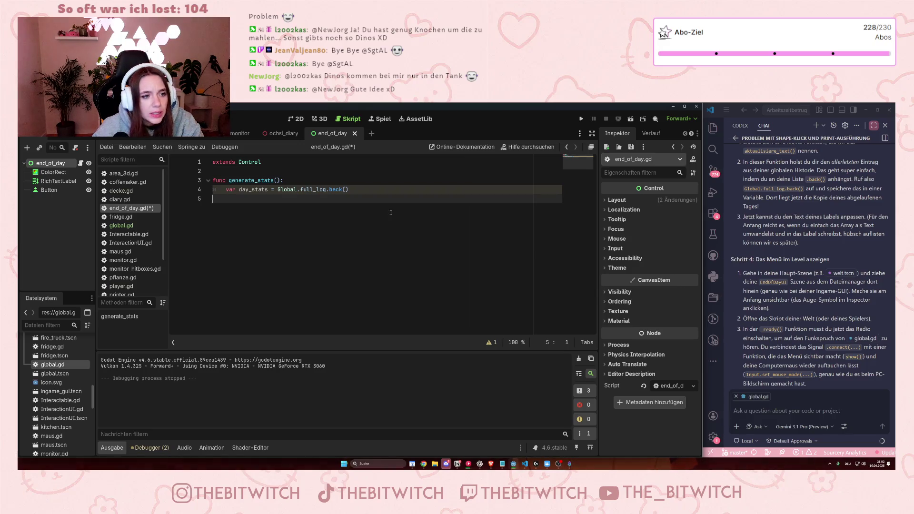
pyautogui.scroll(3, 834, 254)
pyautogui.scroll(-5, 834, 254)
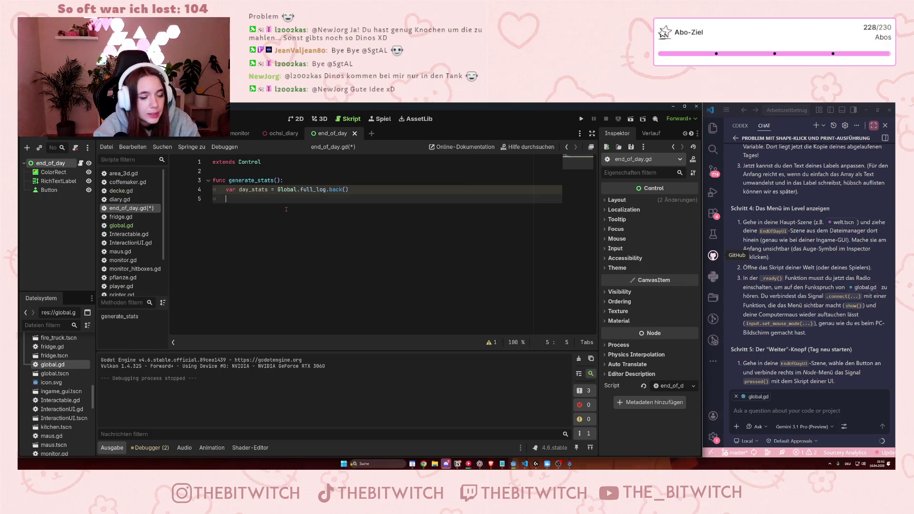
pyautogui.write('day')
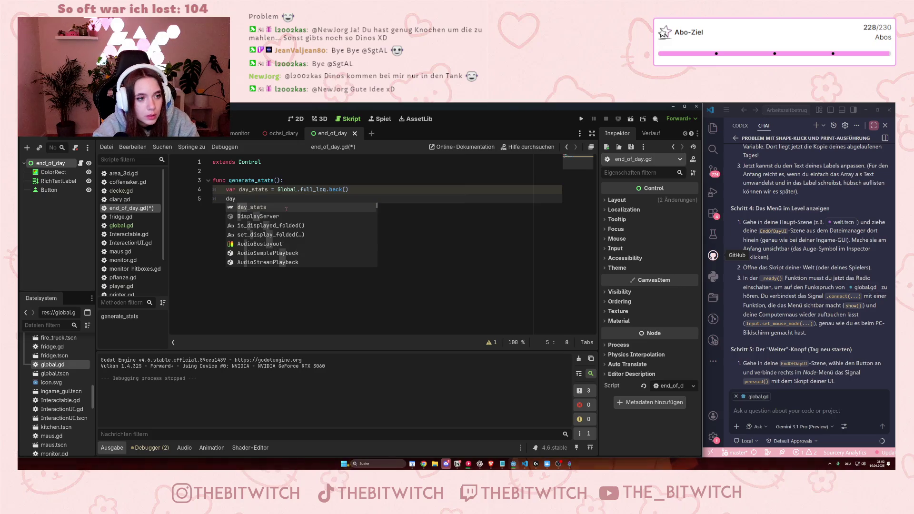
pyautogui.press('BackSpace')
pyautogui.press('BackSpace')
pyautogui.press('BackSpace')
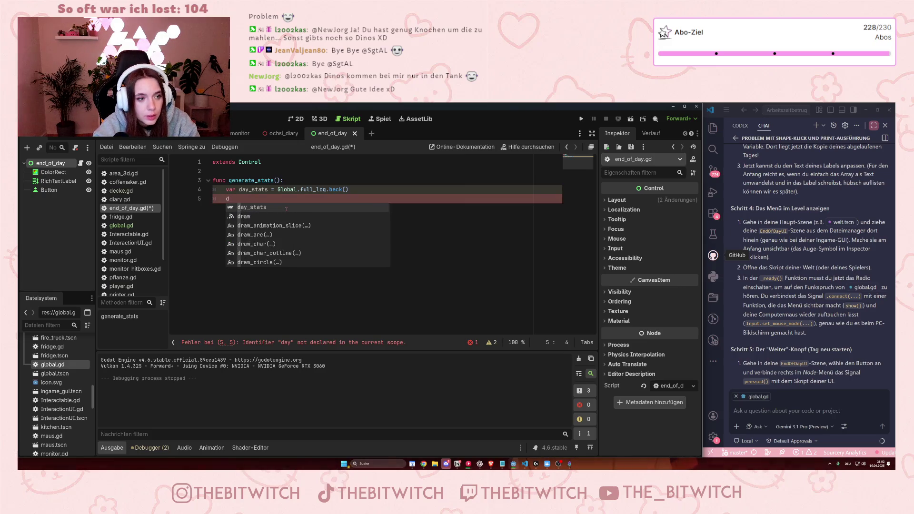
pyautogui.scroll(10, 760, 234)
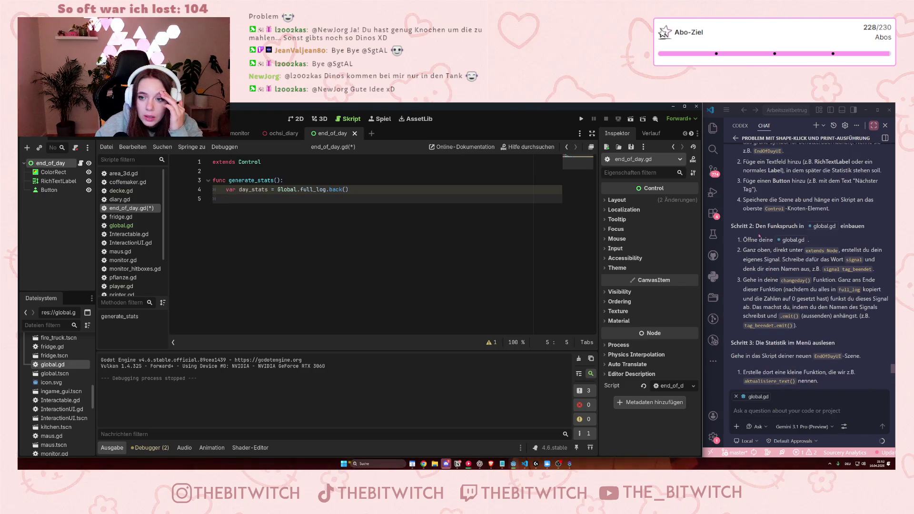
pyautogui.scroll(5, 760, 235)
pyautogui.scroll(-5, 772, 247)
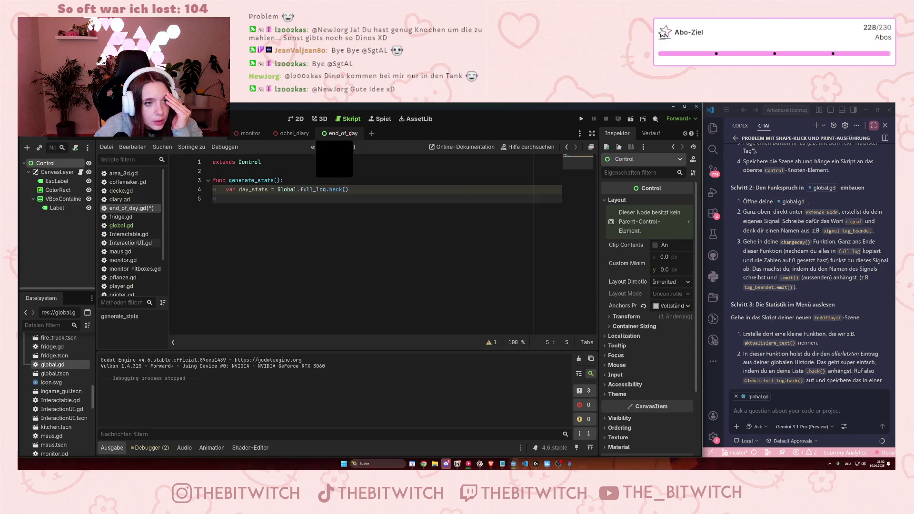
pyautogui.click(147, 244)
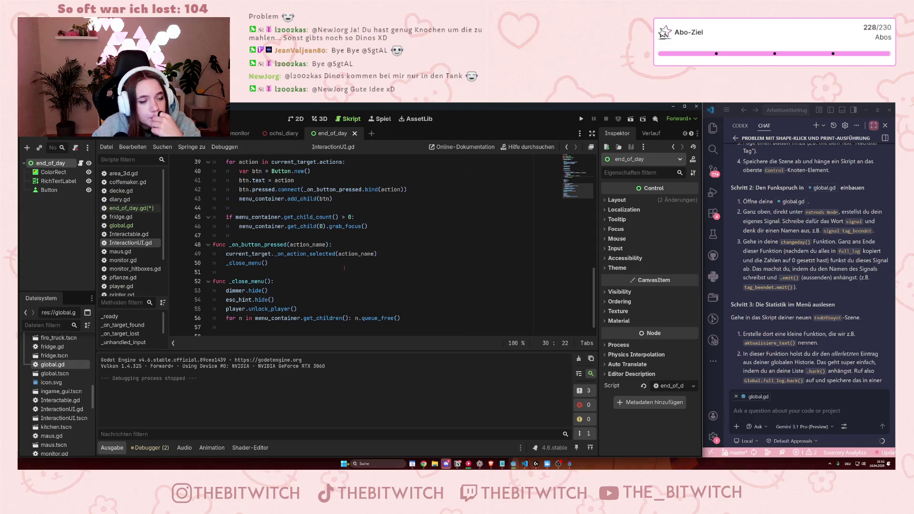
pyautogui.scroll(6, 348, 263)
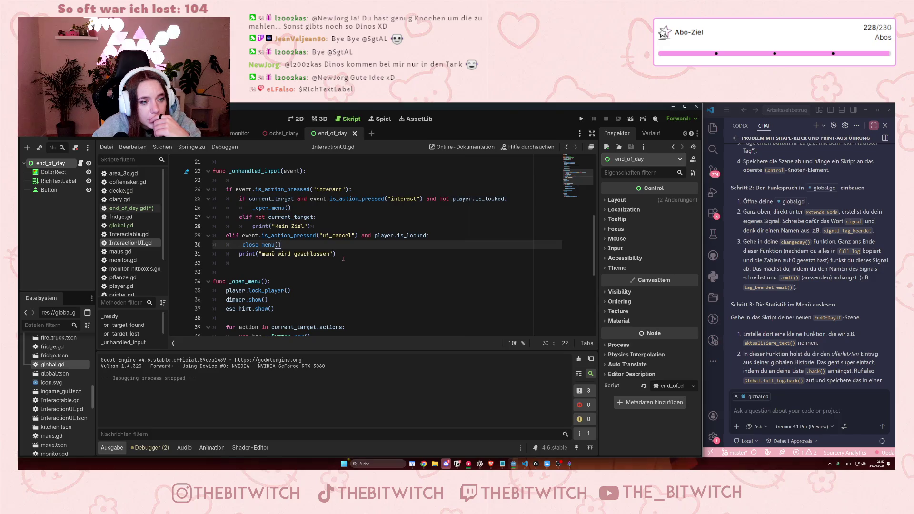
pyautogui.scroll(6, 343, 259)
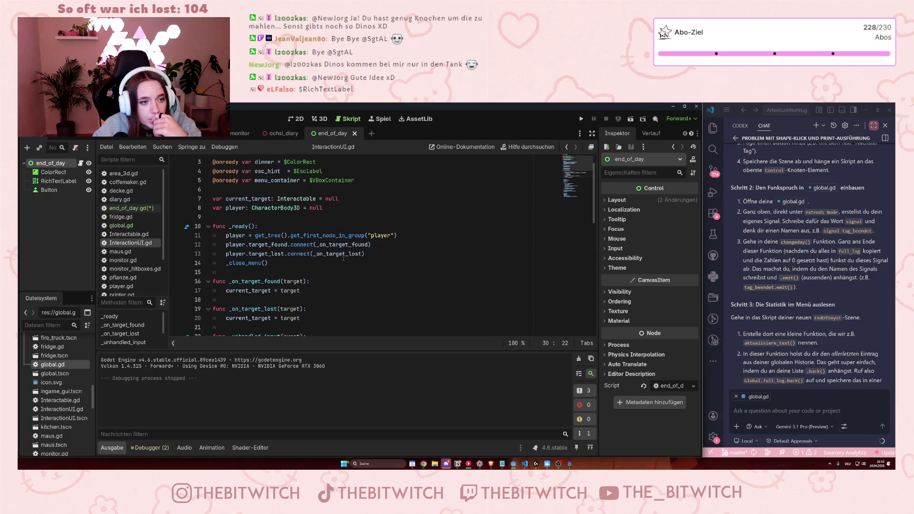
pyautogui.scroll(1, 344, 258)
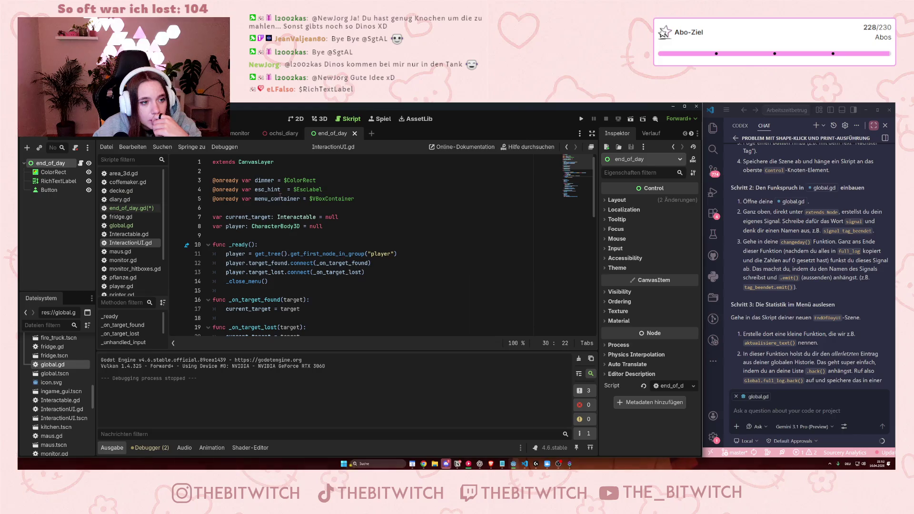
pyautogui.scroll(-11, 309, 285)
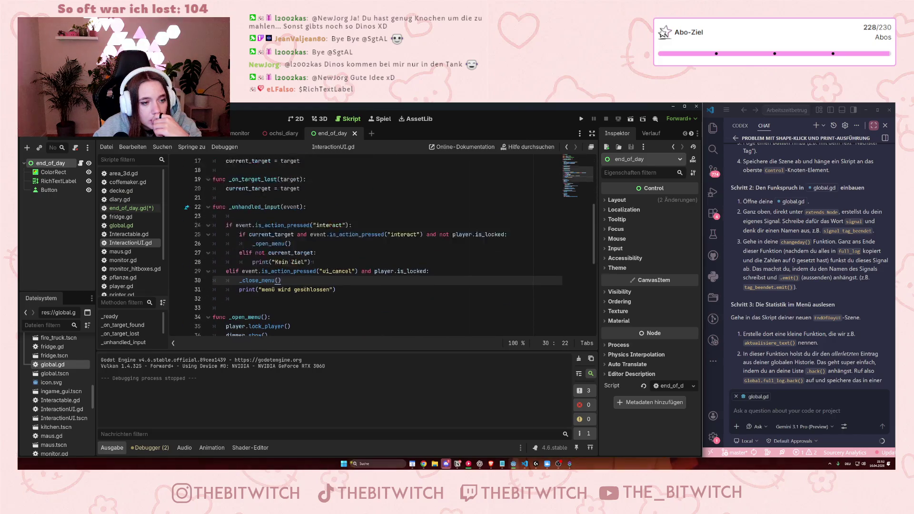
pyautogui.scroll(-2, 308, 285)
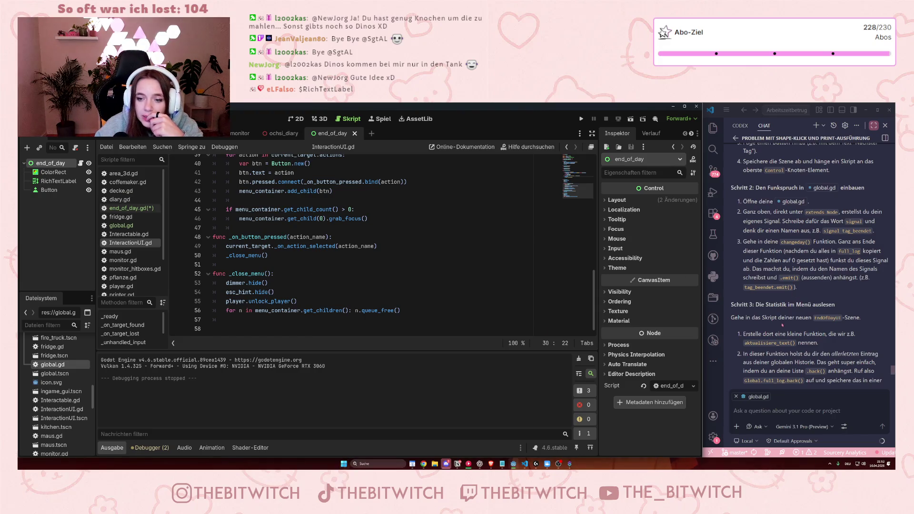
pyautogui.scroll(-3, 799, 288)
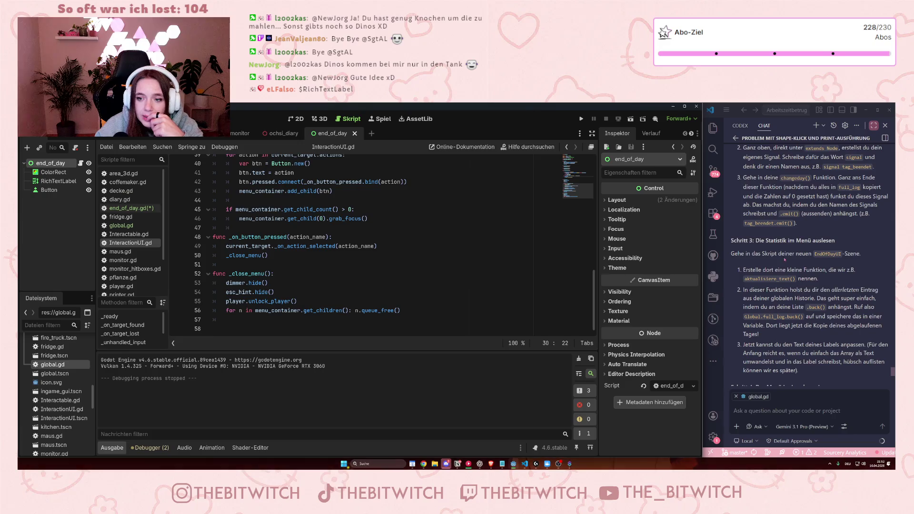
pyautogui.moveTo(779, 254); pyautogui.dragTo(818, 347)
pyautogui.click(818, 347)
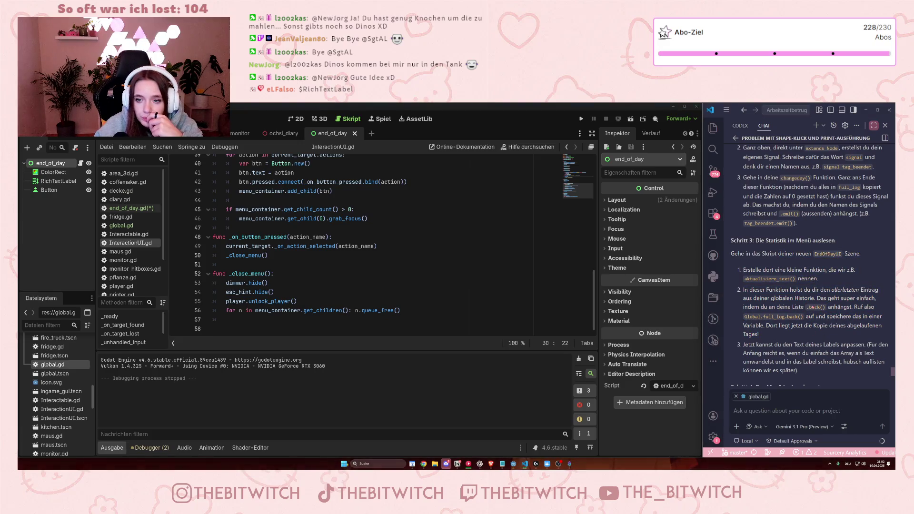
pyautogui.scroll(-6, 809, 300)
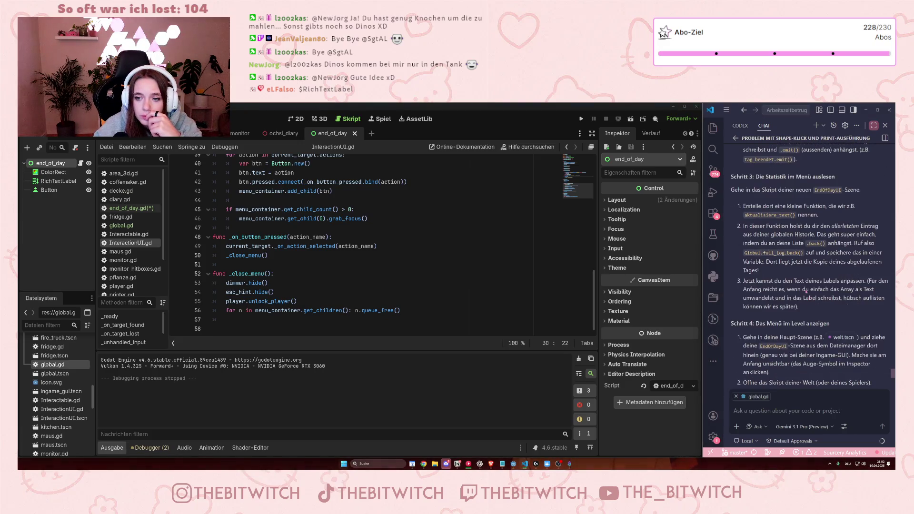
pyautogui.moveTo(743, 248); pyautogui.dragTo(872, 293)
pyautogui.click(805, 321)
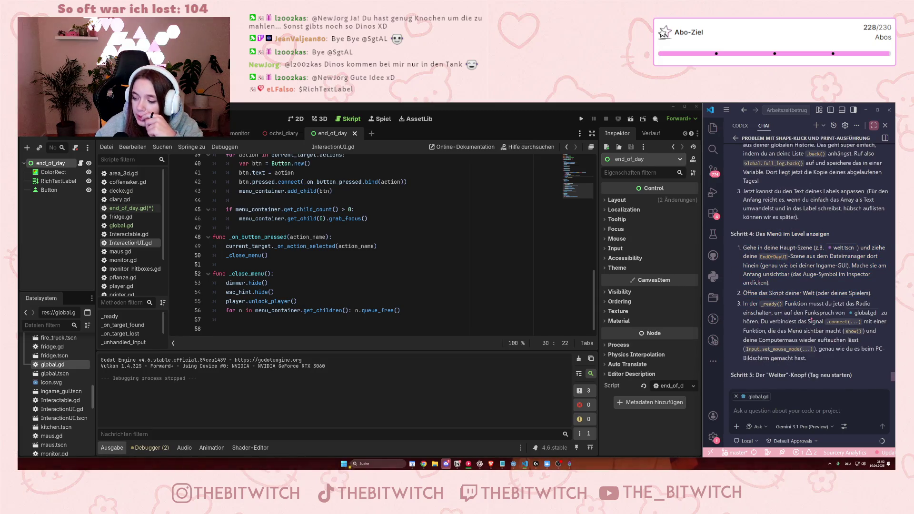
pyautogui.scroll(10, 357, 269)
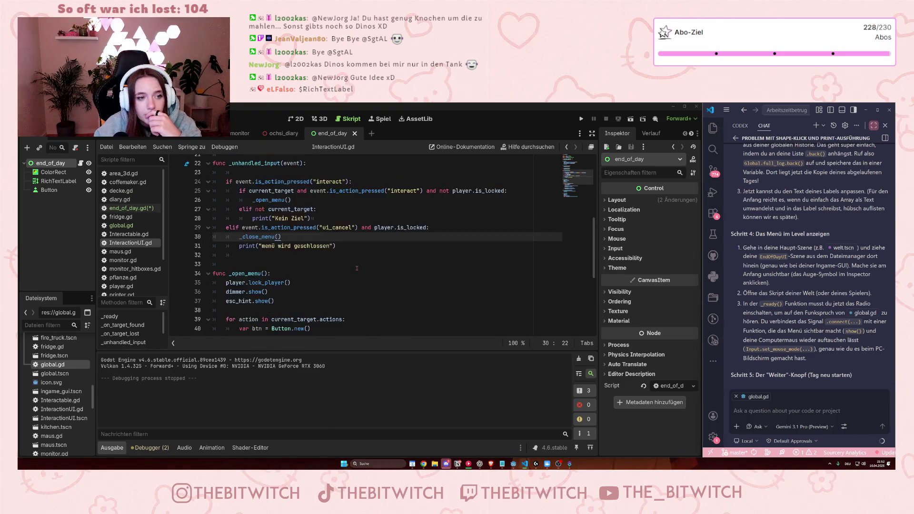
pyautogui.scroll(1, 357, 270)
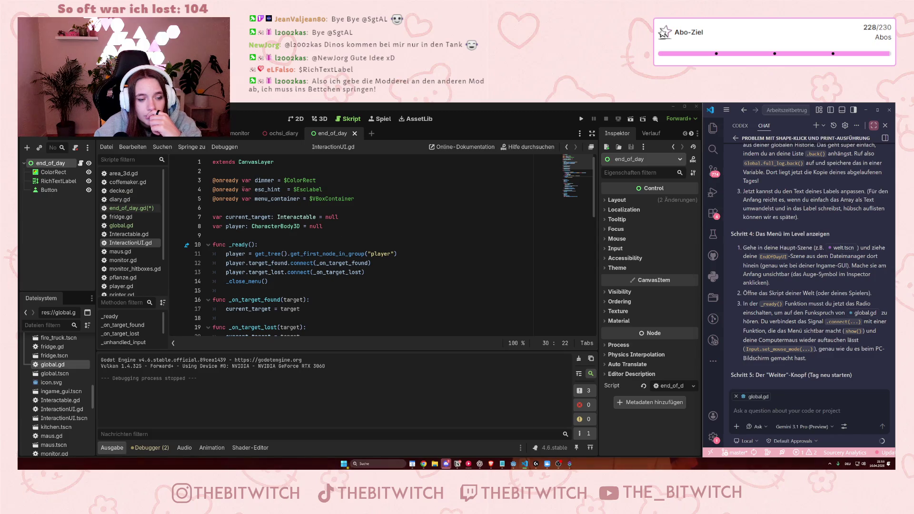
pyautogui.click(324, 189)
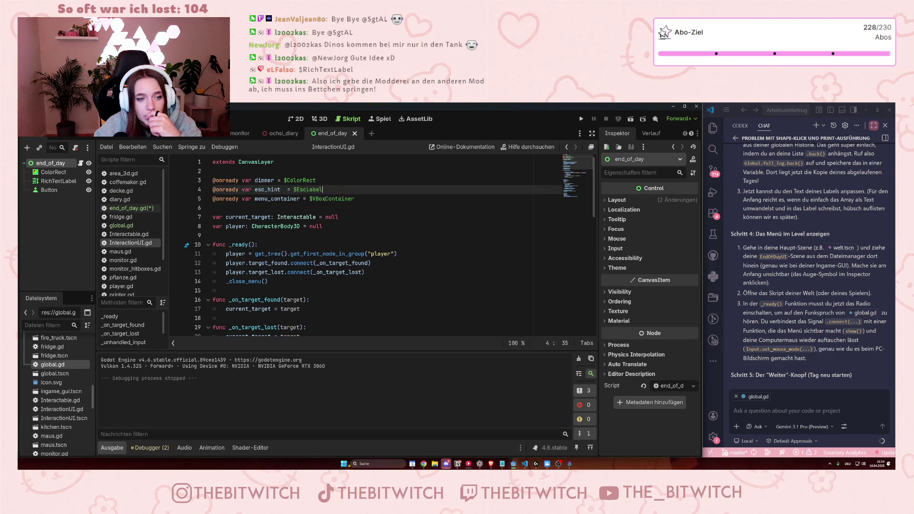
pyautogui.click(330, 275)
pyautogui.scroll(-12, 333, 273)
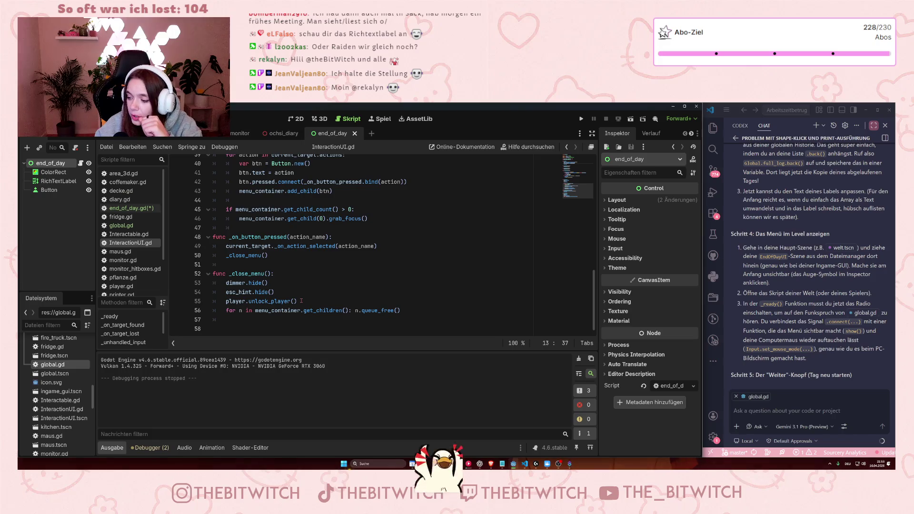
pyautogui.click(57, 181)
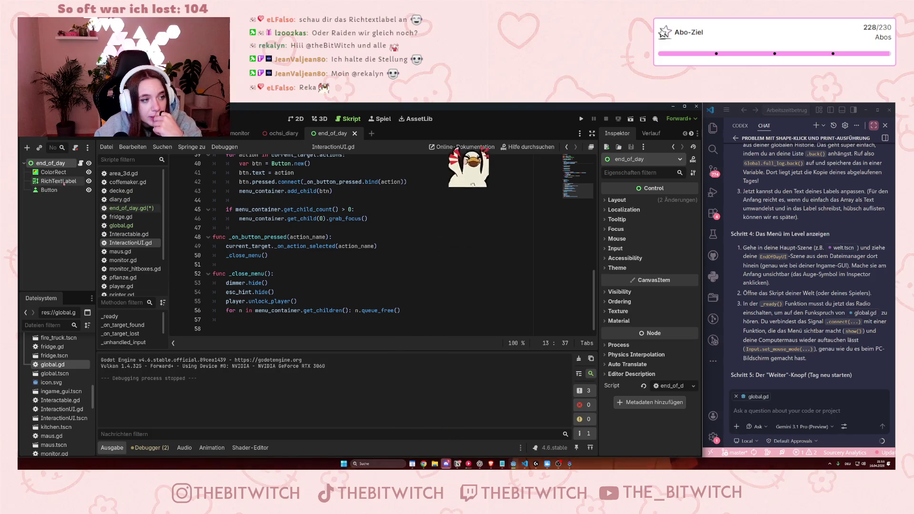
# Go back to end_of_day.gd in the script list to continue generate_stats()
pyautogui.scroll(10, 610, 219)
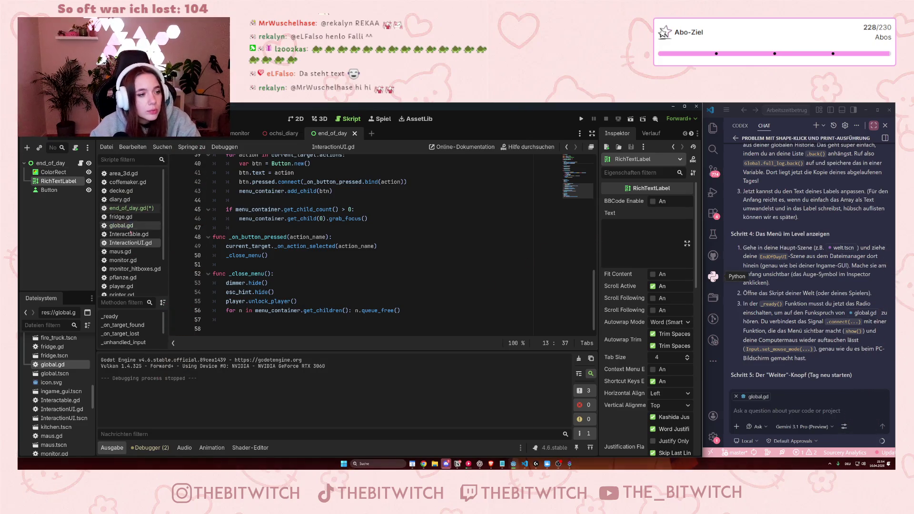
pyautogui.click(129, 208)
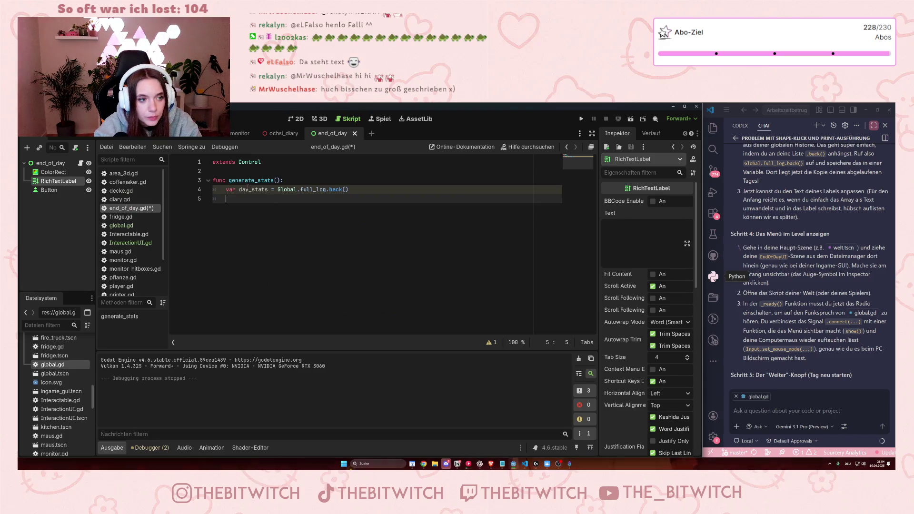
# Write $RichTextLabel.text = day_stats on line 5 of generate_stats() and save with Ctrl+S
pyautogui.write('day_stats = ')
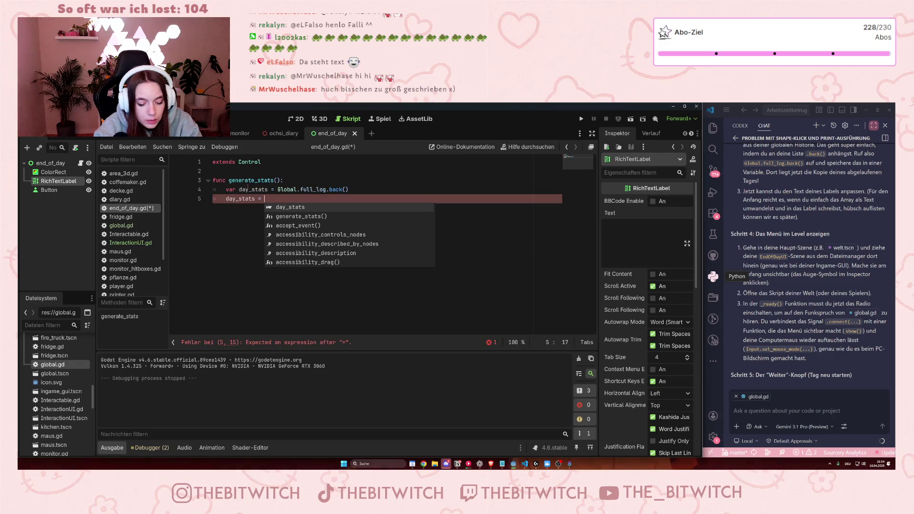
pyautogui.write('$RichTextL')
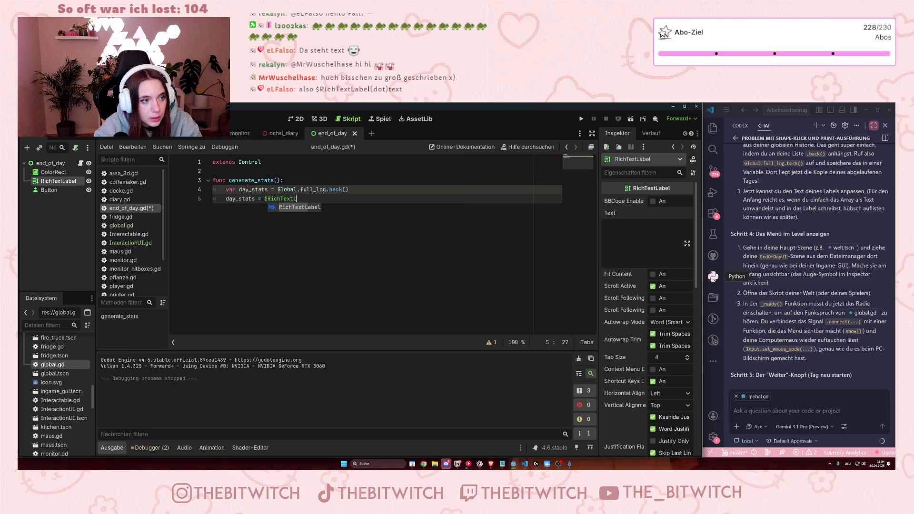
pyautogui.press('Return')
pyautogui.write('ext')
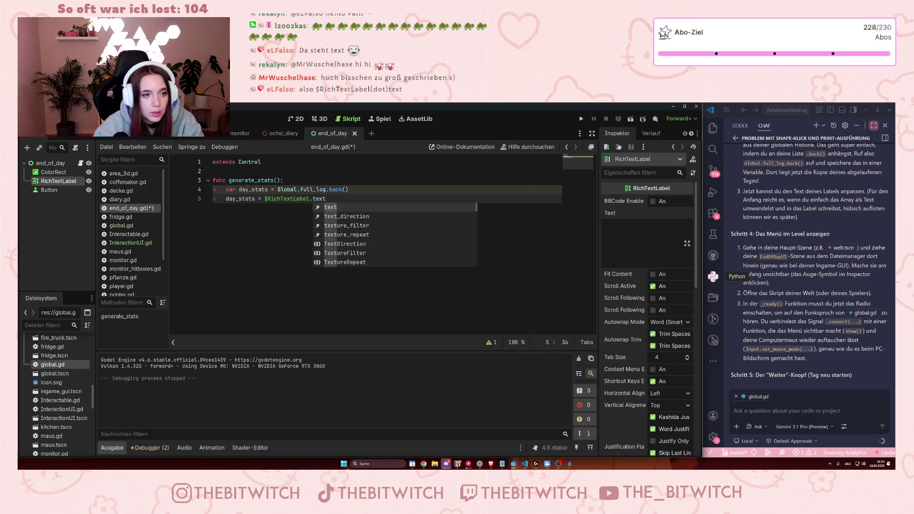
pyautogui.moveTo(325, 198); pyautogui.dragTo(265, 199)
pyautogui.hotkey('ctrl', 'c')
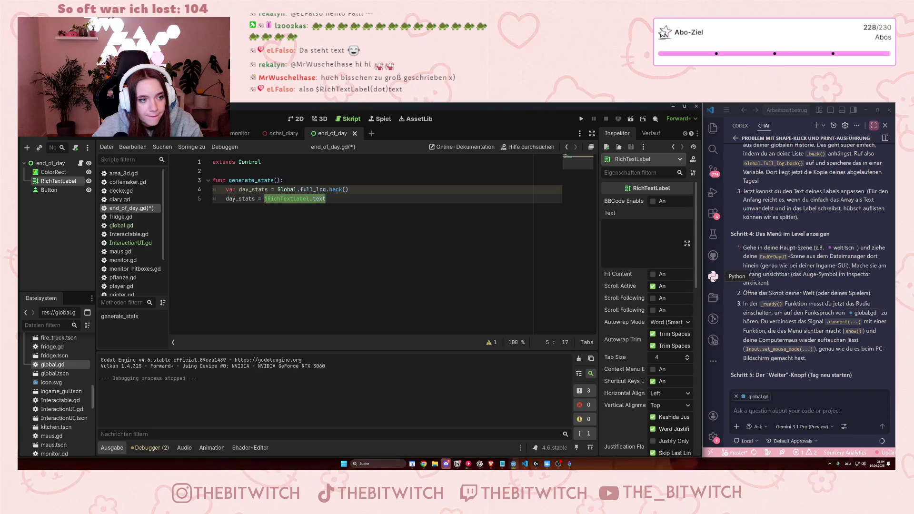
pyautogui.press('BackSpace')
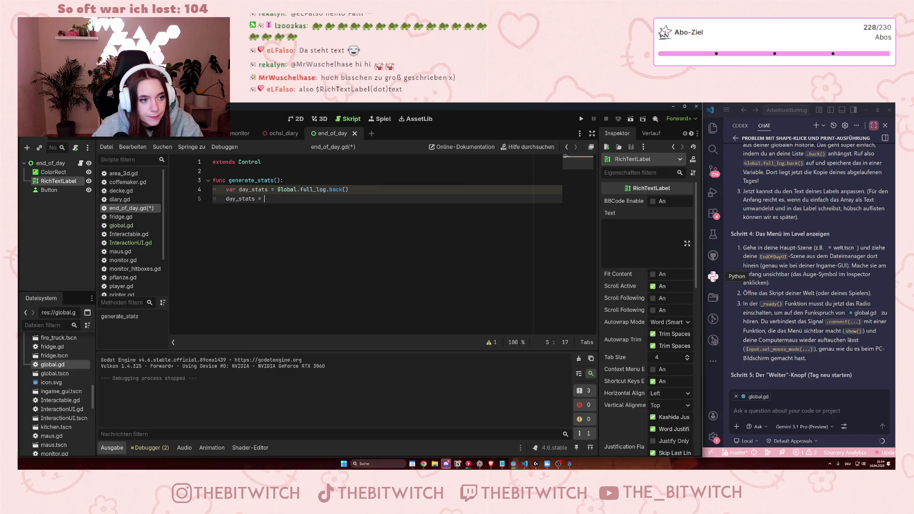
pyautogui.hotkey('ctrl', 'v')
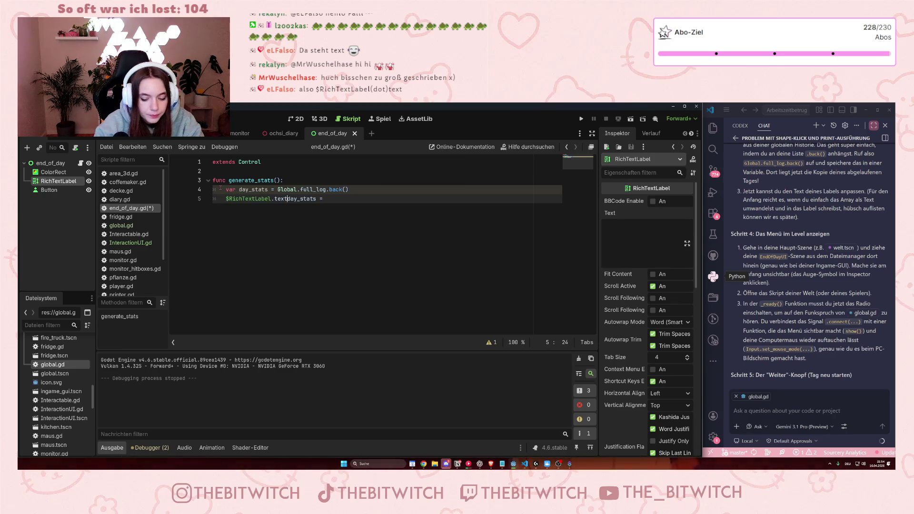
pyautogui.hotkey('ctrl', 'space')
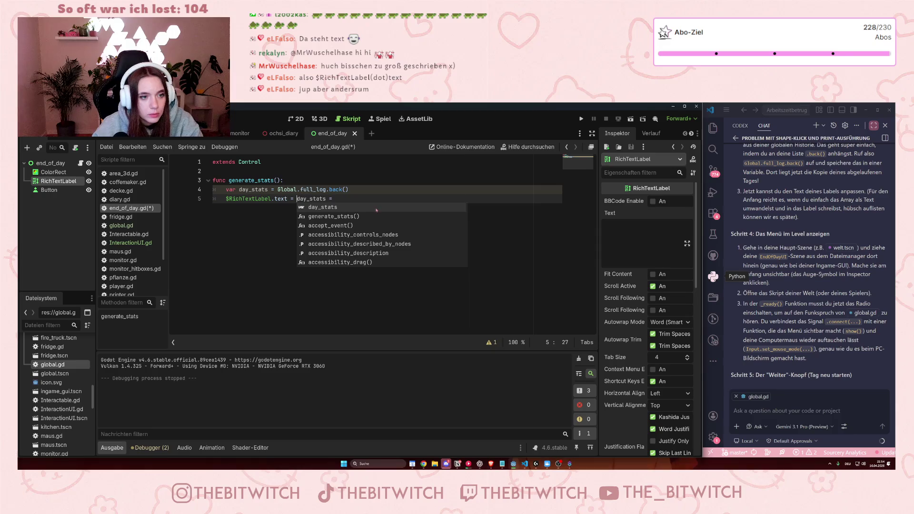
pyautogui.write('day_stats')
pyautogui.click(389, 213)
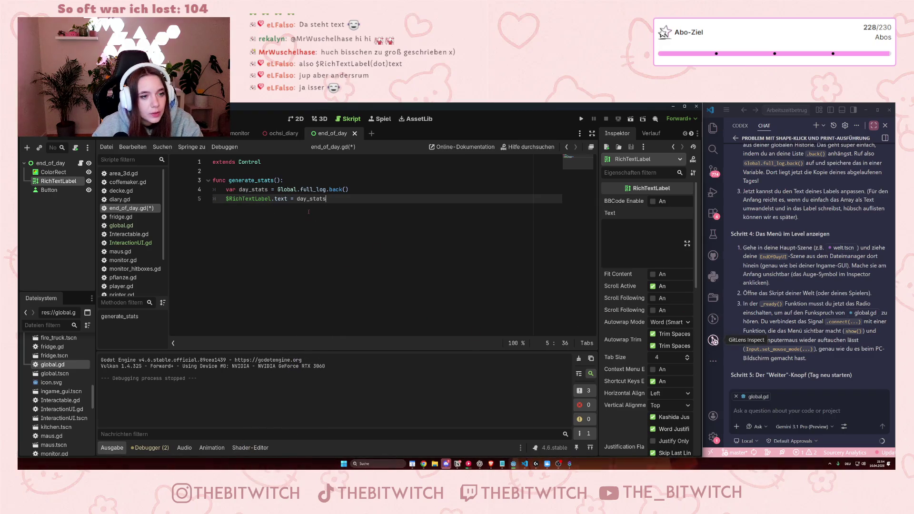
pyautogui.hotkey('ctrl', 's')
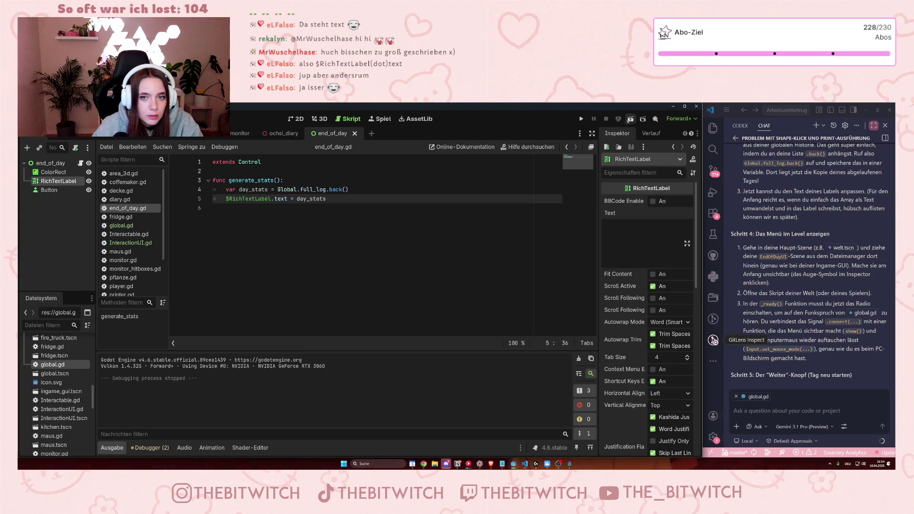
# Run the end-of-day scene, stop it with F8, and reopen InteractionUI.gd
pyautogui.click(628, 120)
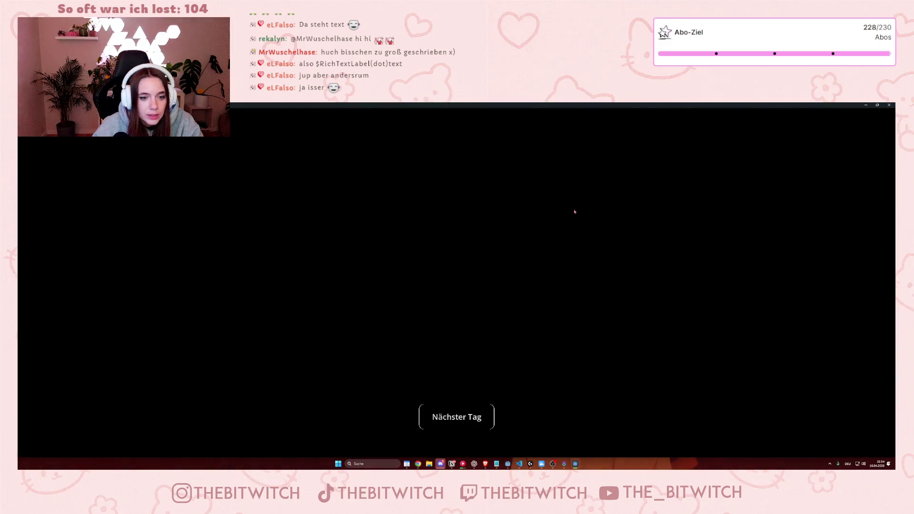
pyautogui.doubleClick(586, 111)
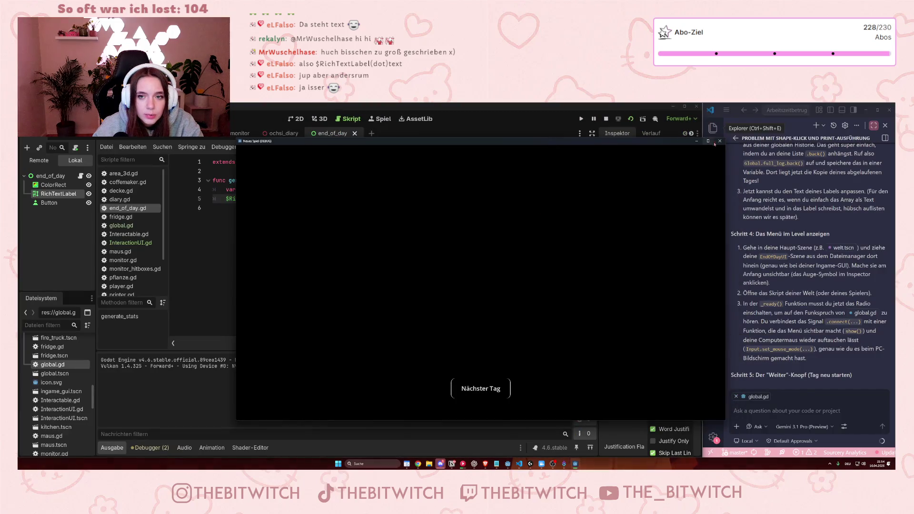
pyautogui.press('F8')
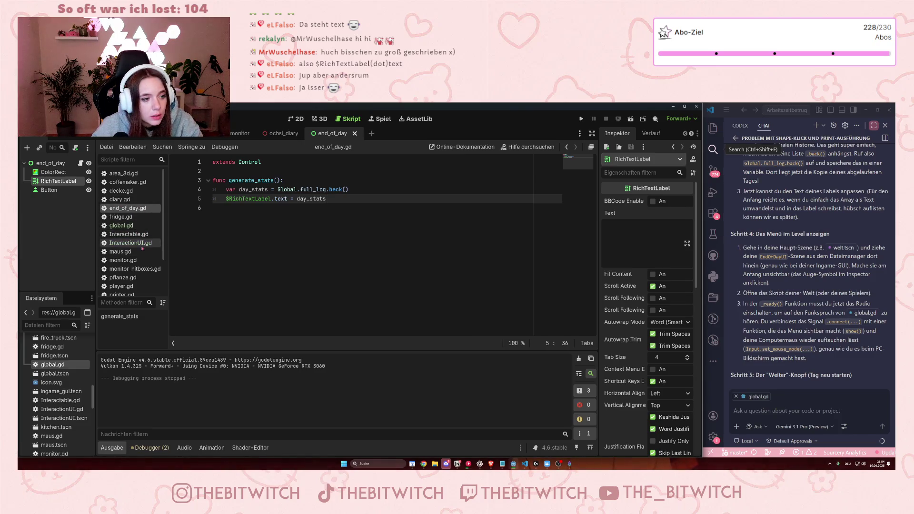
pyautogui.click(137, 243)
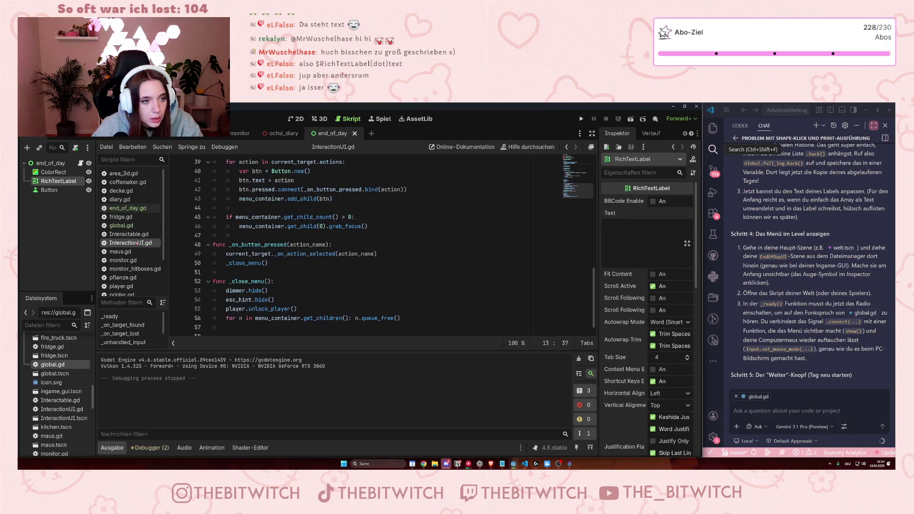
pyautogui.scroll(-1, 311, 283)
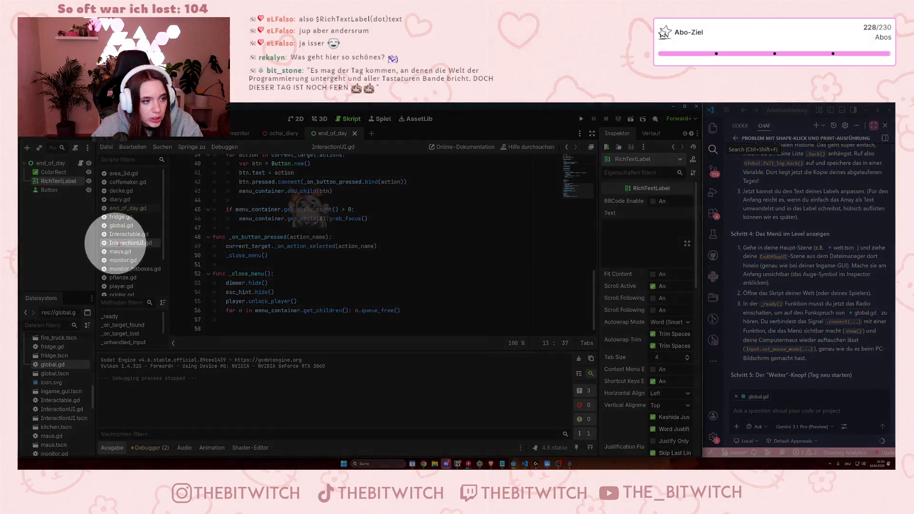
# Open global.gd, switch to the world scene, select the Welt root, and locate end_of_day.tscn in FileSystem
pyautogui.click(121, 226)
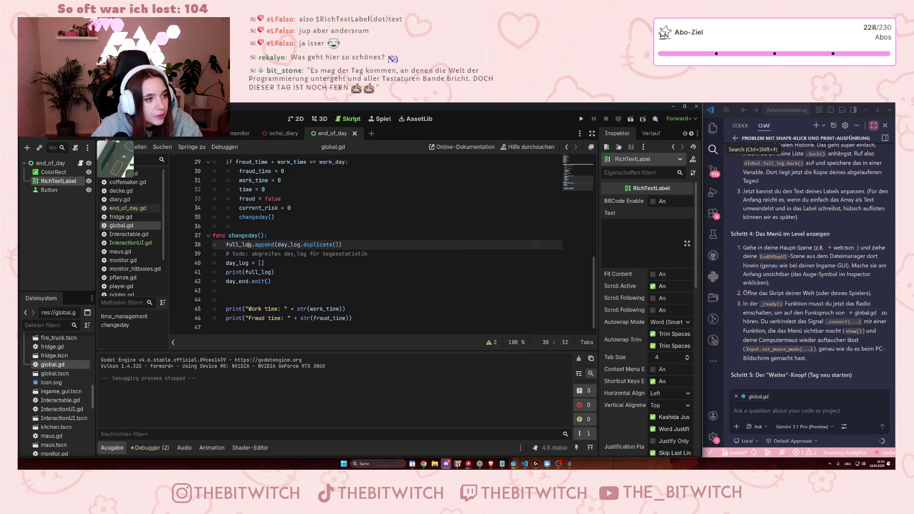
pyautogui.click(95, 135)
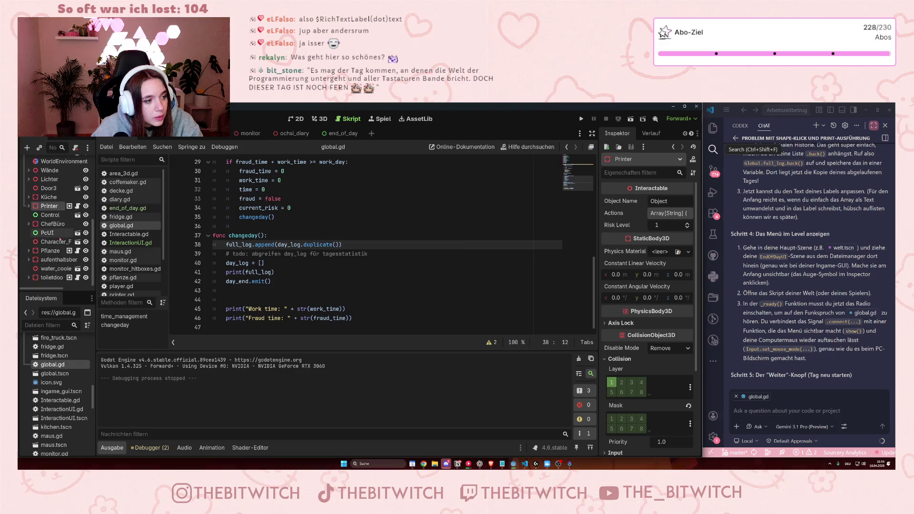
pyautogui.scroll(5, 60, 239)
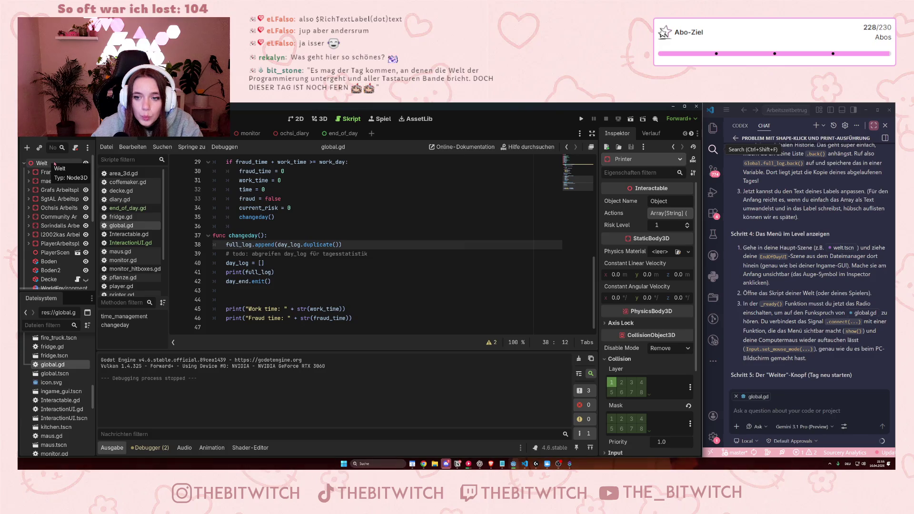
pyautogui.click(54, 165)
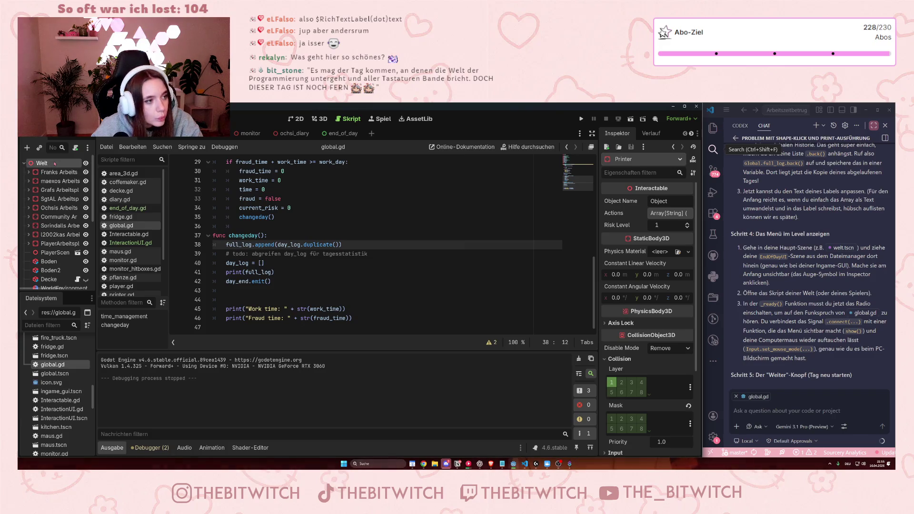
pyautogui.scroll(-4, 63, 390)
pyautogui.scroll(-5, 63, 389)
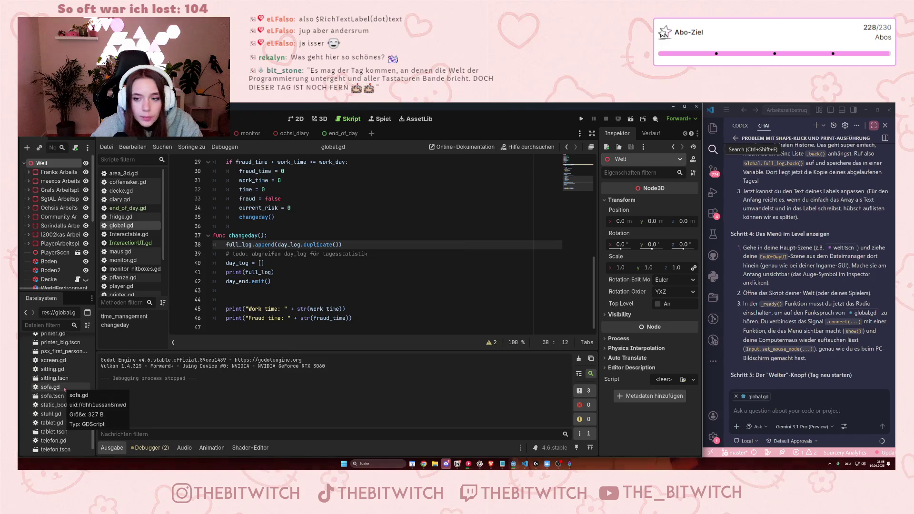
pyautogui.scroll(4, 66, 400)
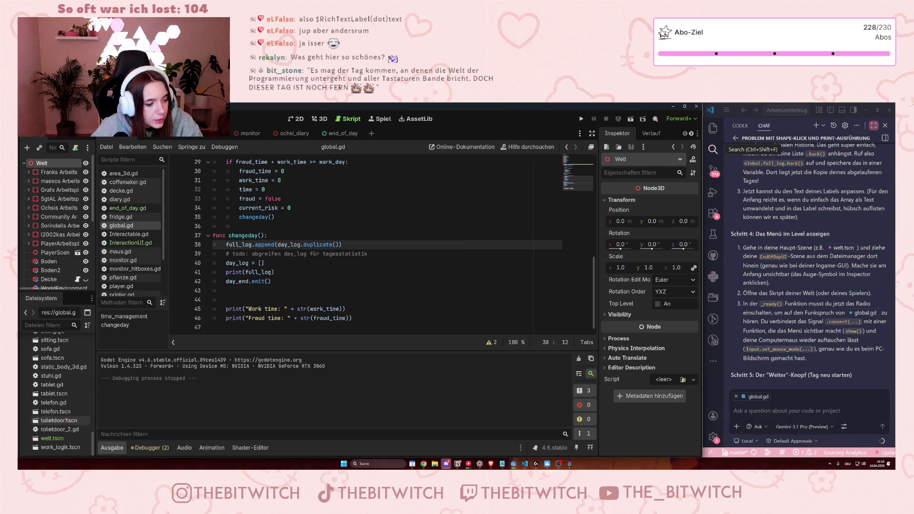
pyautogui.scroll(10, 72, 415)
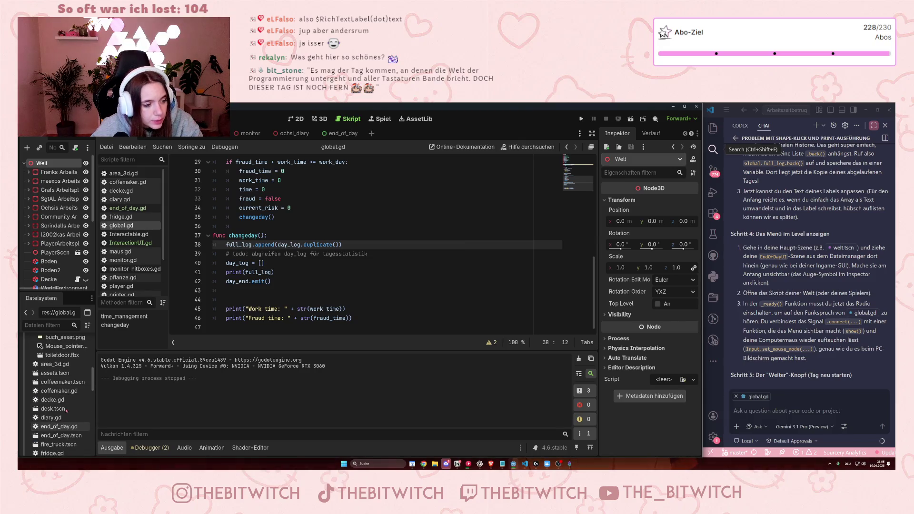
pyautogui.scroll(-2, 67, 409)
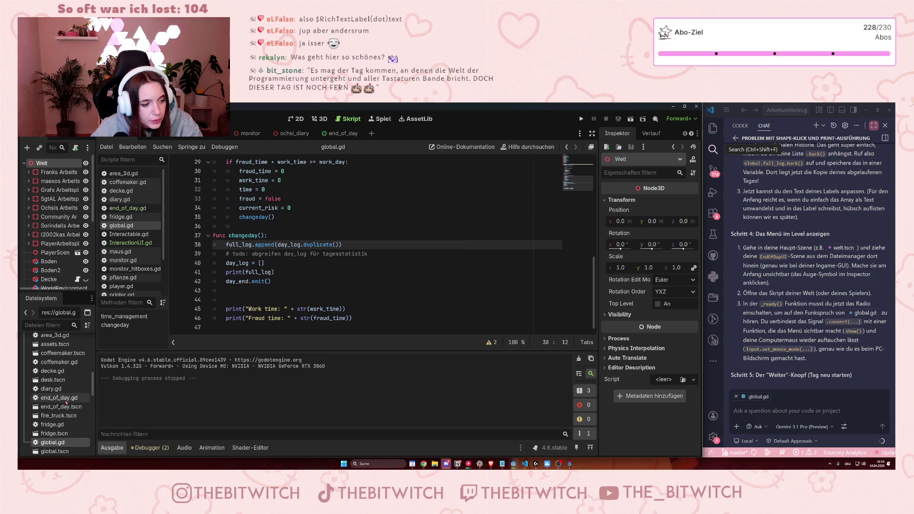
# Instance end_of_day.tscn into the Welt scene, turn off its visibility, and save the scene
pyautogui.moveTo(61, 412); pyautogui.dragTo(63, 227)
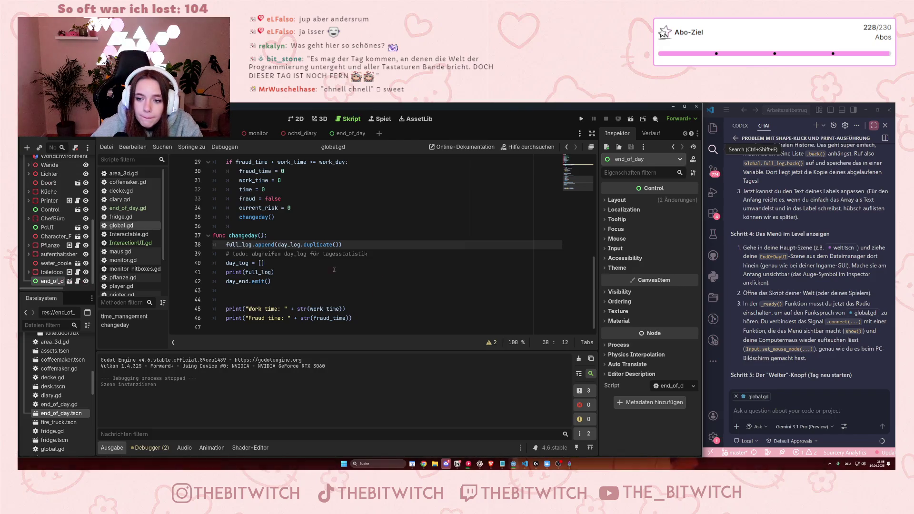
pyautogui.click(86, 281)
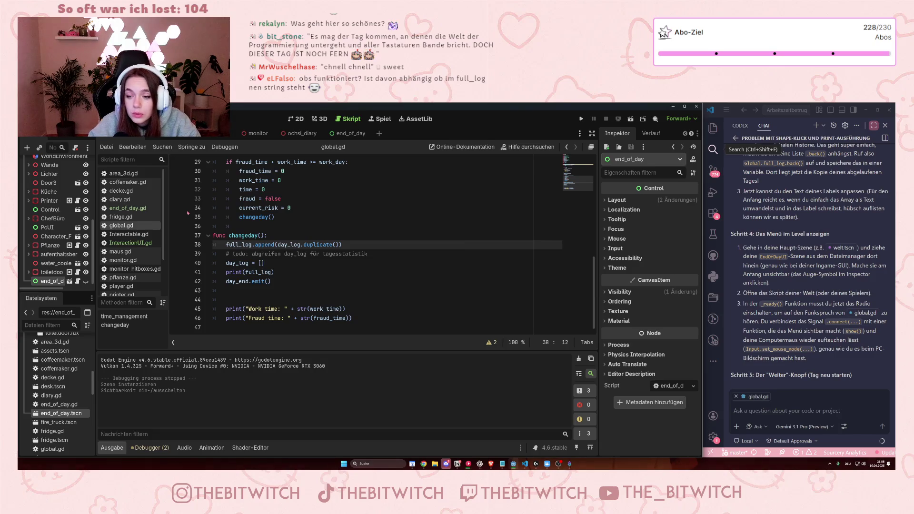
pyautogui.scroll(5, 79, 194)
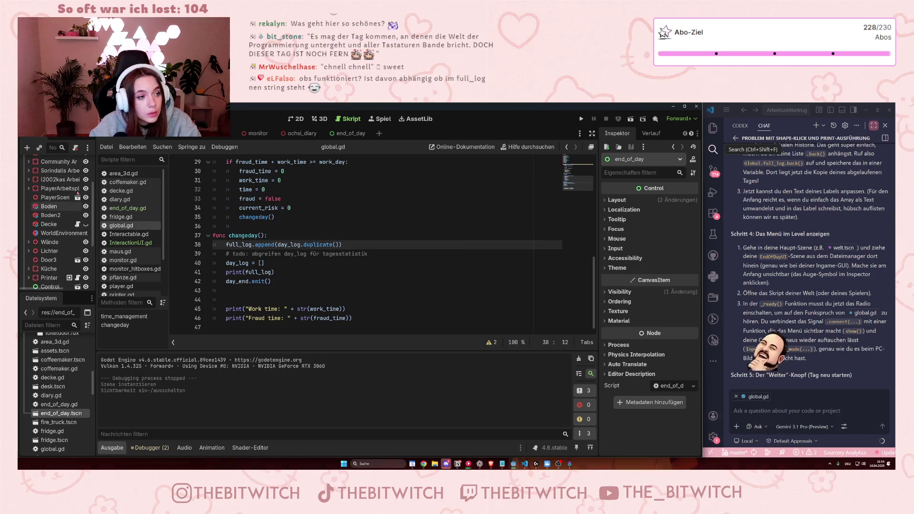
pyautogui.scroll(-5, 79, 194)
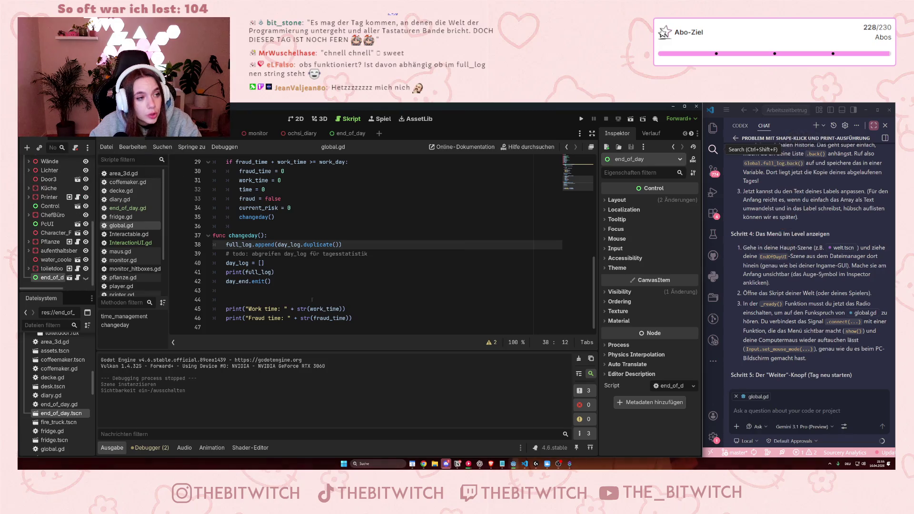
pyautogui.hotkey('ctrl', 's')
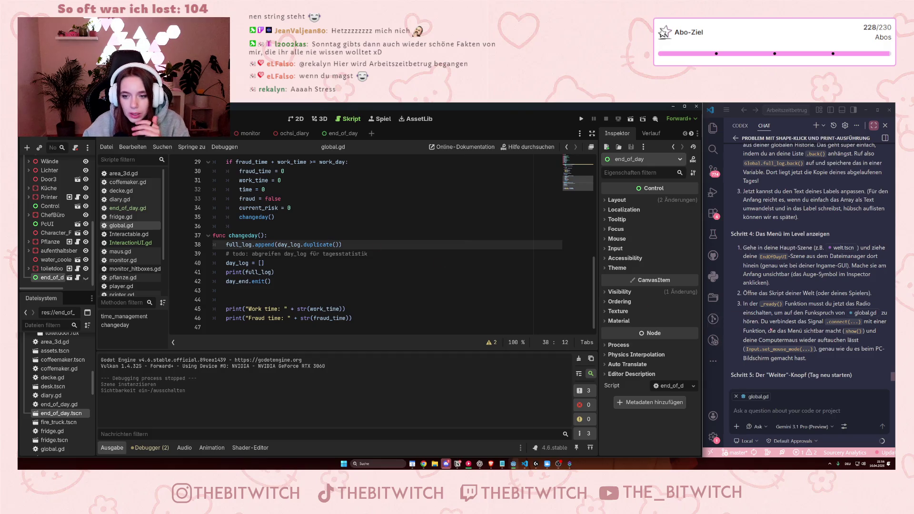
# Open PlayerScene from its instance in the Welt scene tree to bring up player.gd
pyautogui.scroll(3, 57, 250)
pyautogui.scroll(-5, 56, 251)
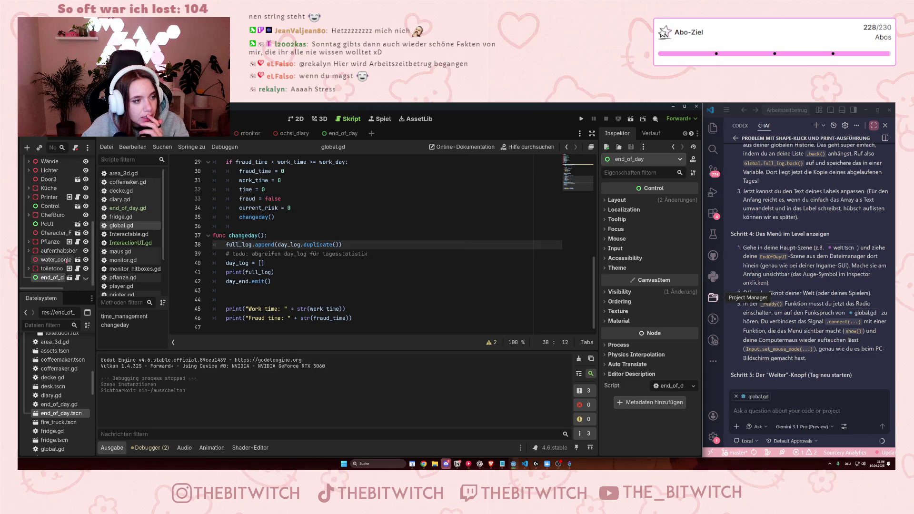
pyautogui.scroll(3, 58, 244)
pyautogui.scroll(-3, 55, 247)
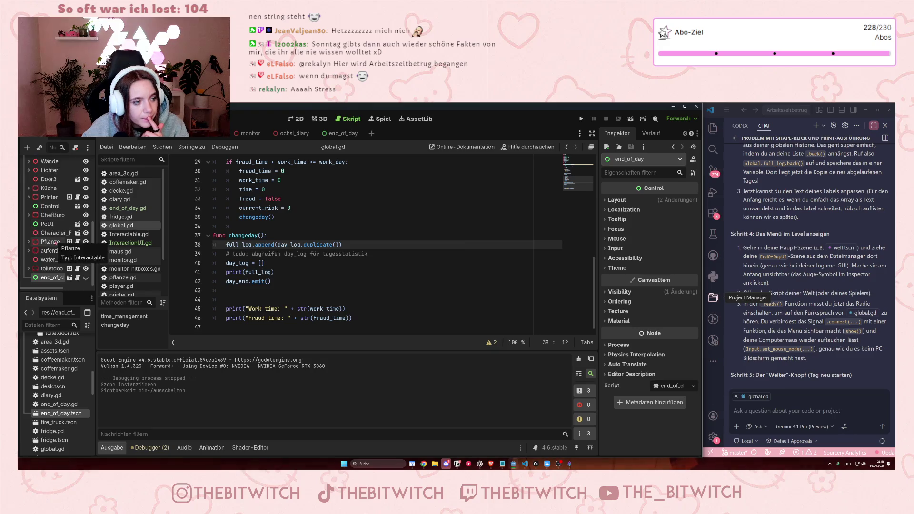
pyautogui.scroll(10, 49, 257)
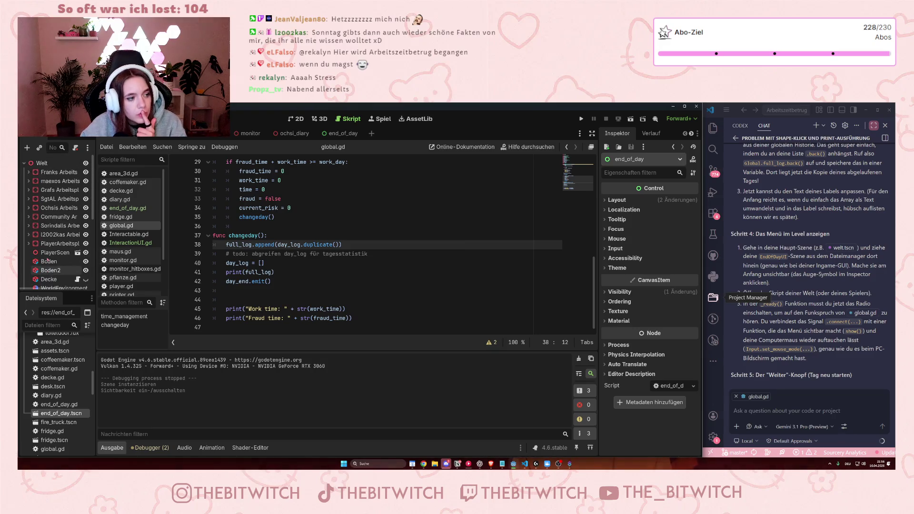
pyautogui.click(77, 252)
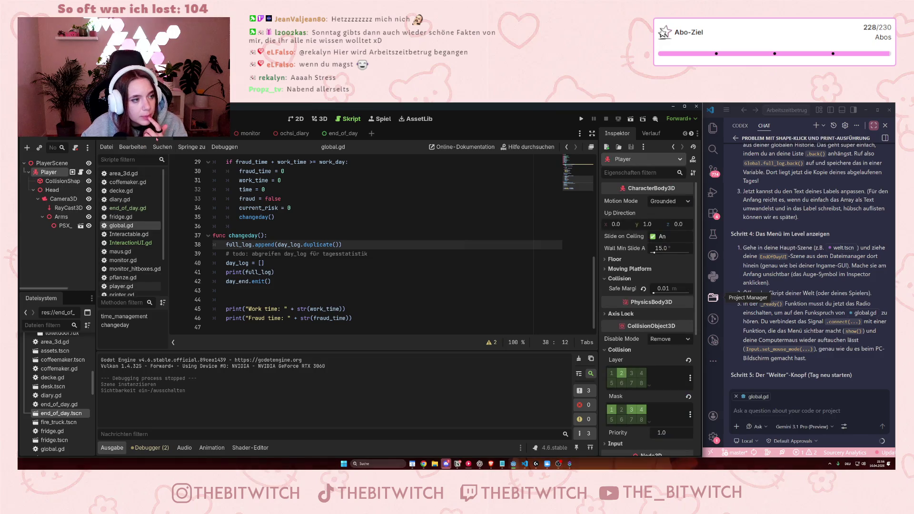
pyautogui.moveTo(60, 413)
pyautogui.mouseDown()
pyautogui.moveTo(98, 141)
pyautogui.moveTo(57, 165)
pyautogui.moveTo(143, 164)
pyautogui.moveTo(145, 138)
pyautogui.moveTo(53, 272)
pyautogui.mouseUp()
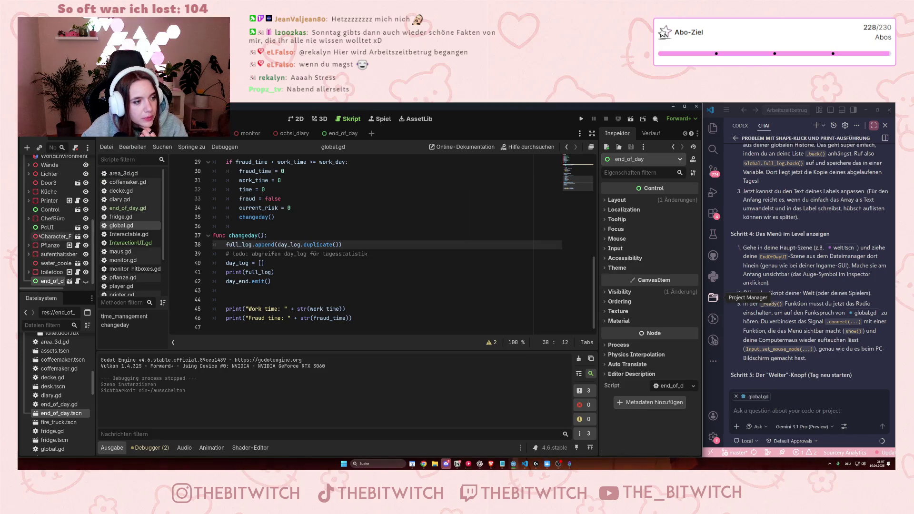
pyautogui.scroll(3, 45, 214)
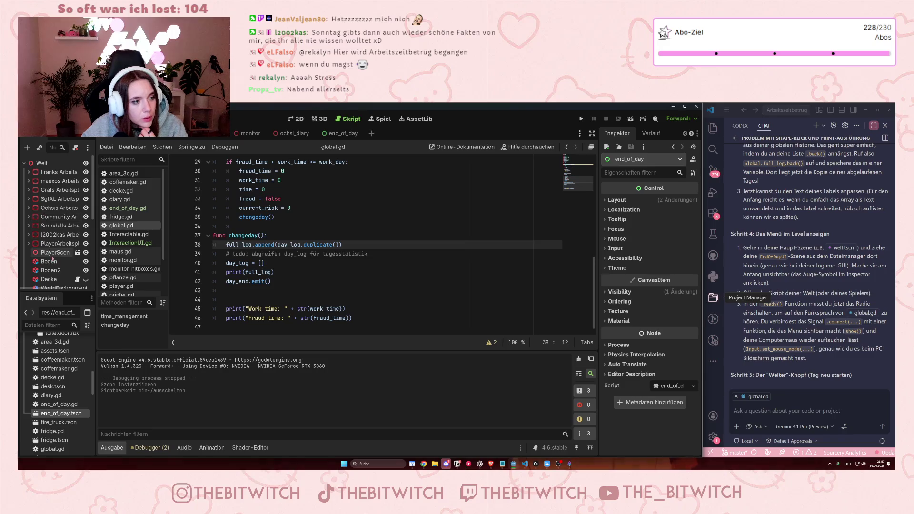
pyautogui.click(77, 252)
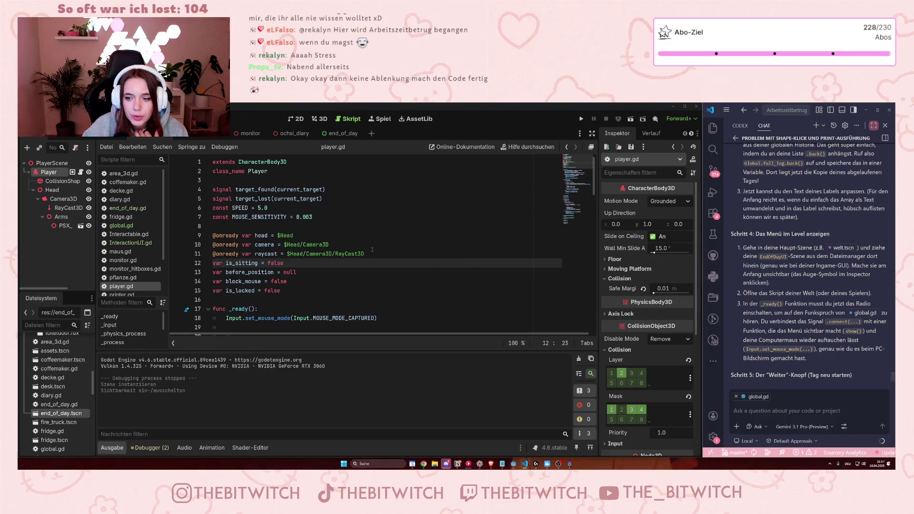
# Insert a new blank line after the first line of _ready() in player.gd
pyautogui.scroll(-10, 367, 231)
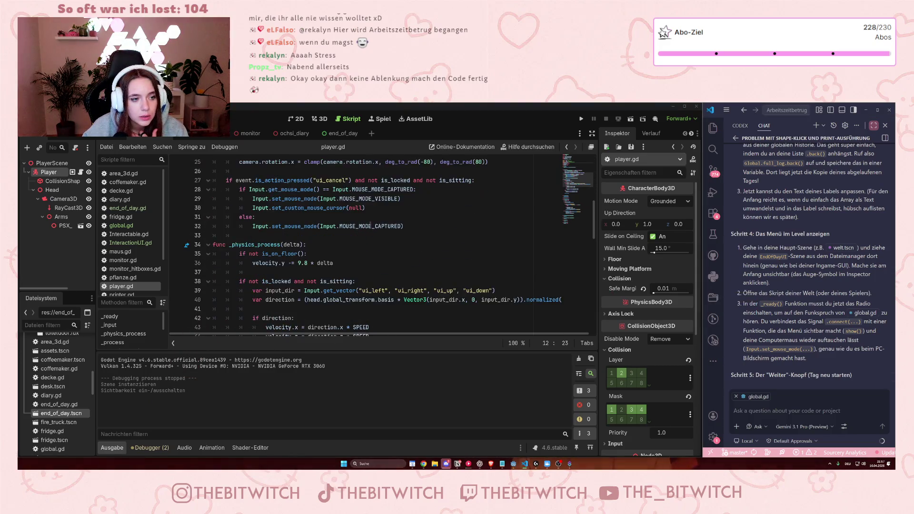
pyautogui.scroll(10, 371, 231)
pyautogui.scroll(-3, 375, 231)
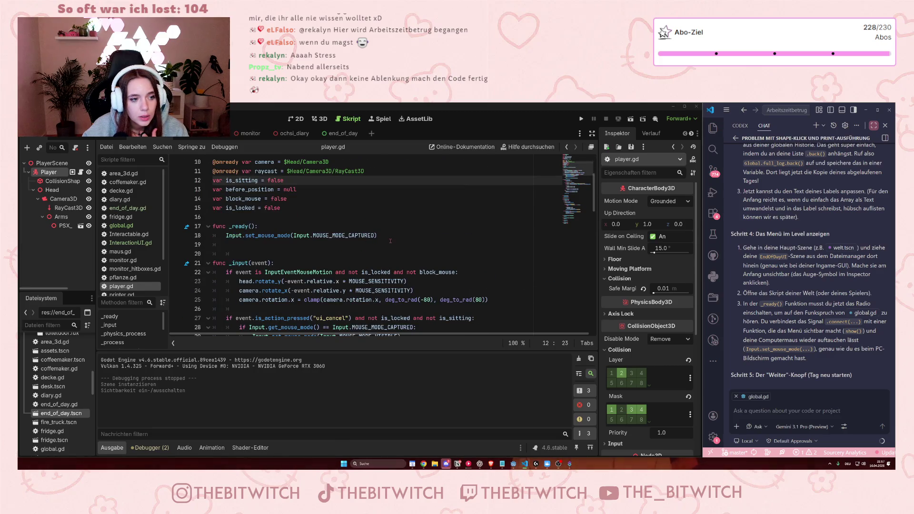
pyautogui.click(393, 233)
pyautogui.press('Return')
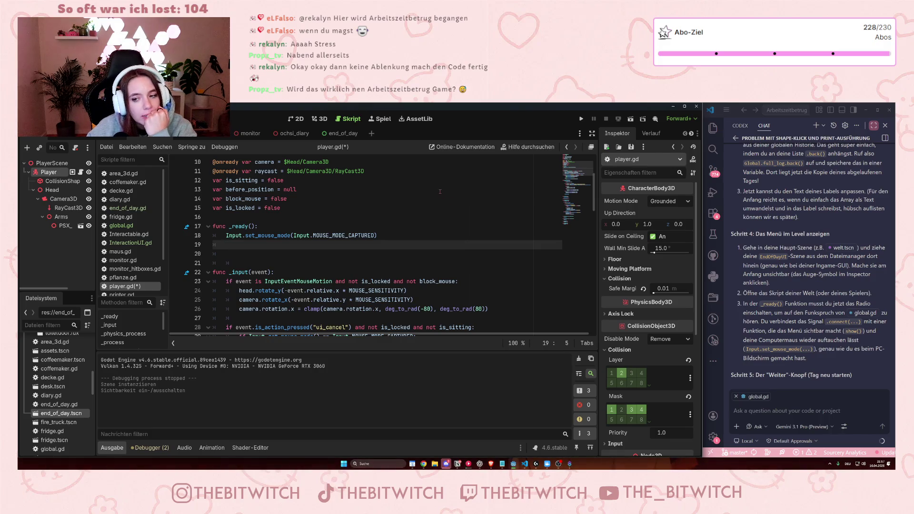
# Review player.gd's is_locked variable and its lock_player()/unlock_player() functions
pyautogui.click(315, 208)
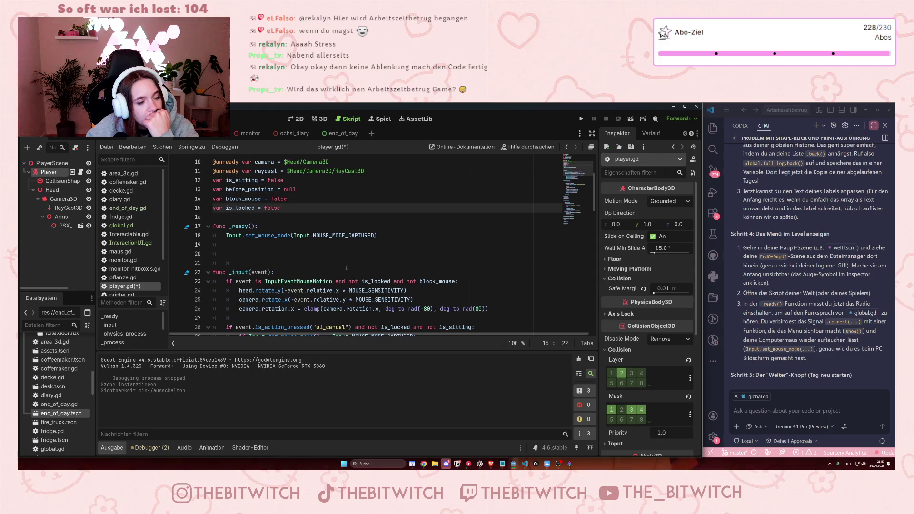
pyautogui.scroll(3, 342, 262)
pyautogui.scroll(-1, 341, 263)
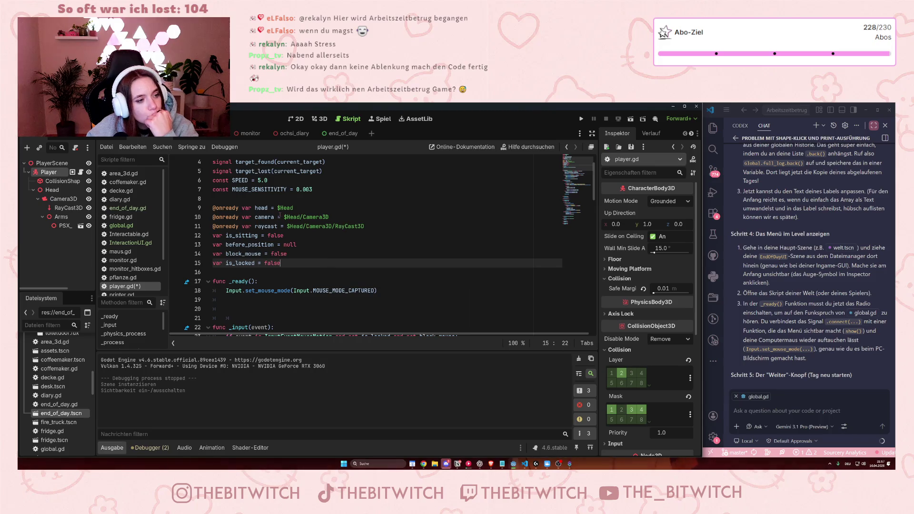
pyautogui.scroll(1, 315, 263)
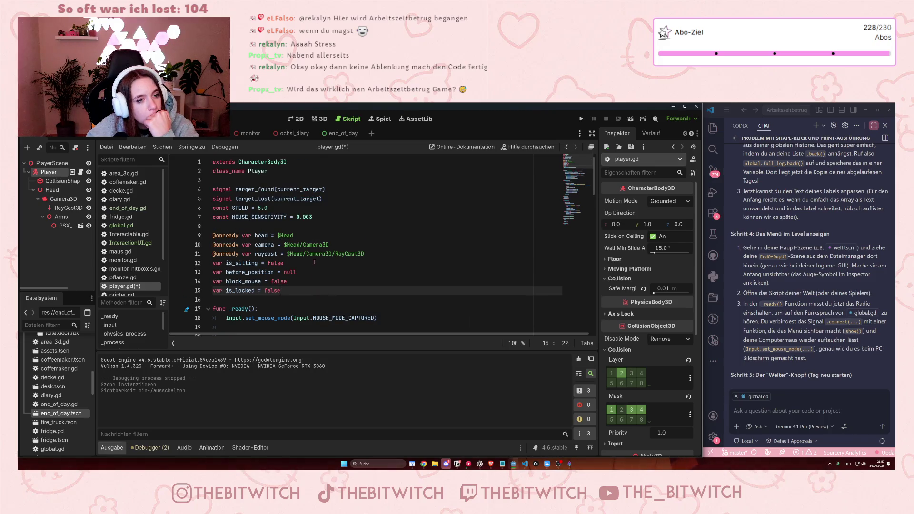
pyautogui.scroll(-12, 314, 260)
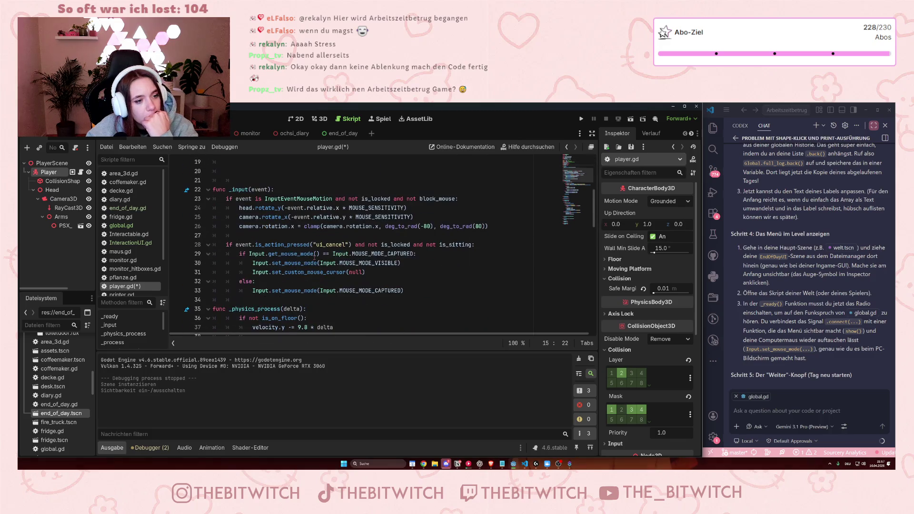
pyautogui.scroll(-6, 313, 257)
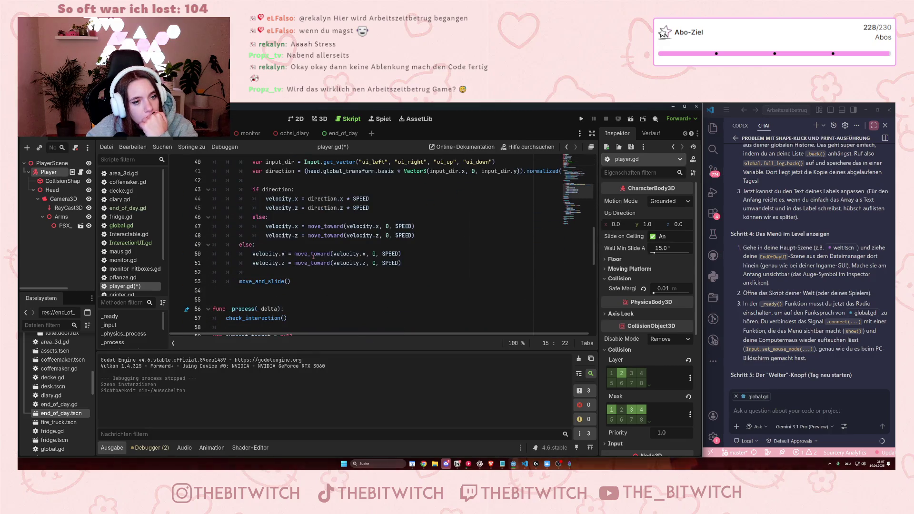
pyautogui.scroll(-6, 312, 256)
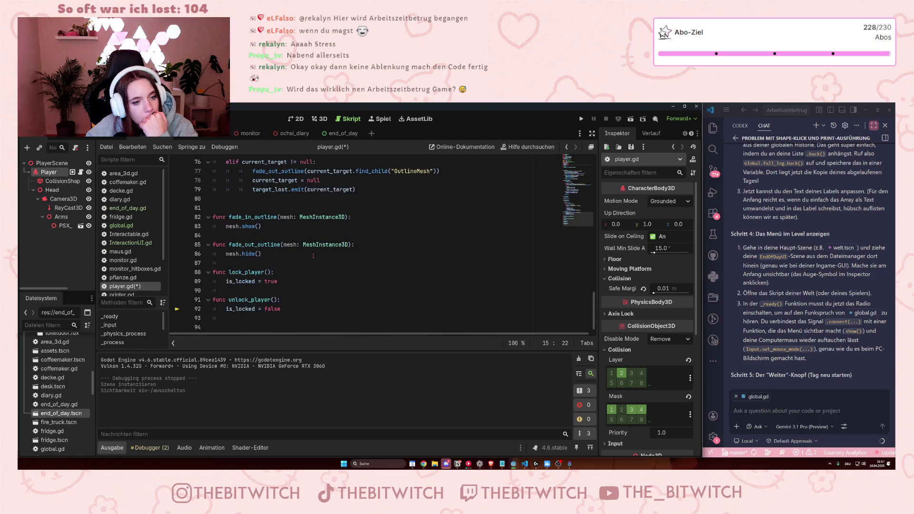
pyautogui.scroll(20, 314, 255)
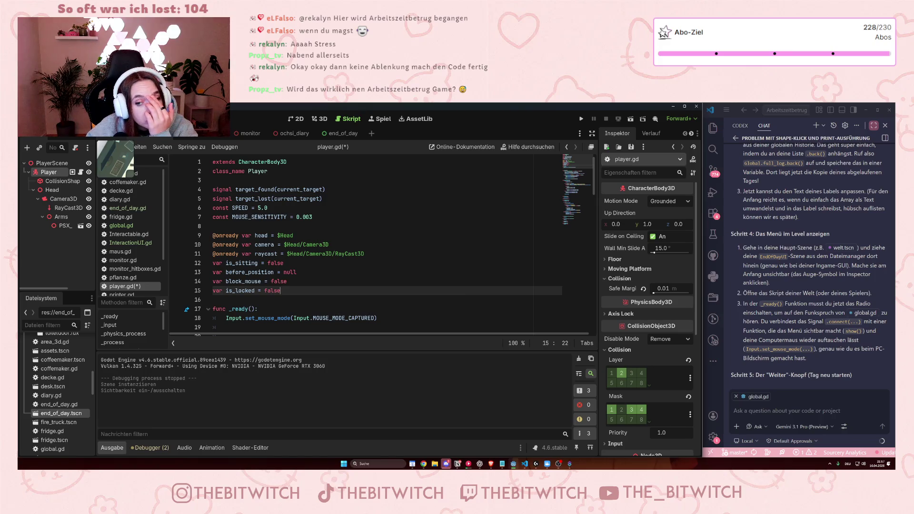
# Switch the Scene dock back to the Welt scene so its end_of_day node shows in the tree
pyautogui.moveTo(98, 142); pyautogui.dragTo(64, 207)
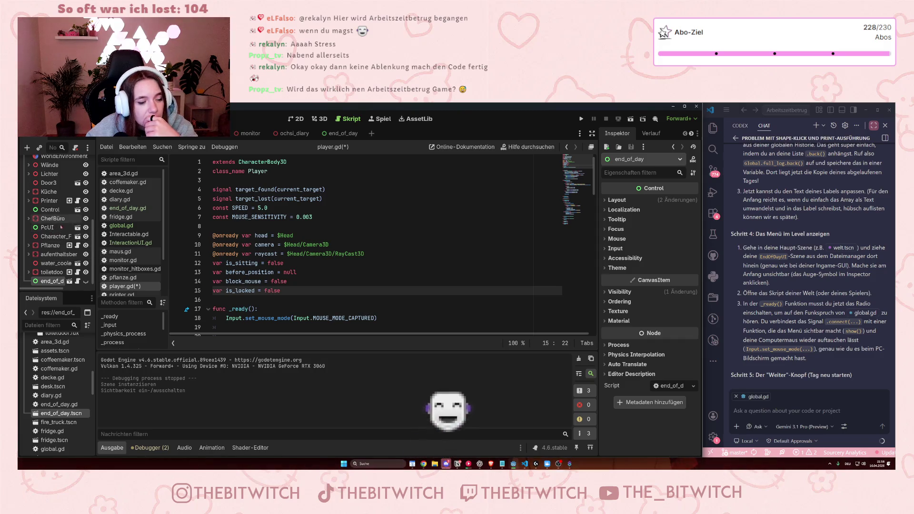
pyautogui.scroll(3, 60, 224)
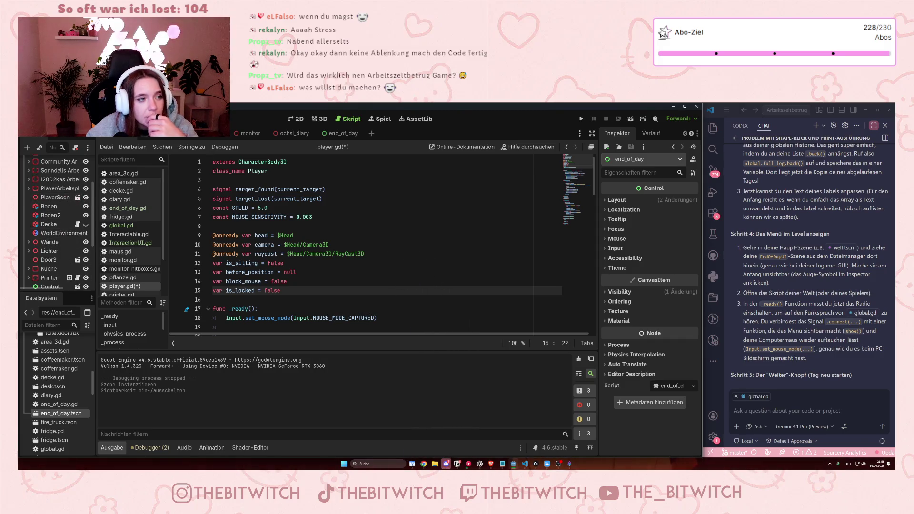
pyautogui.scroll(-6, 246, 266)
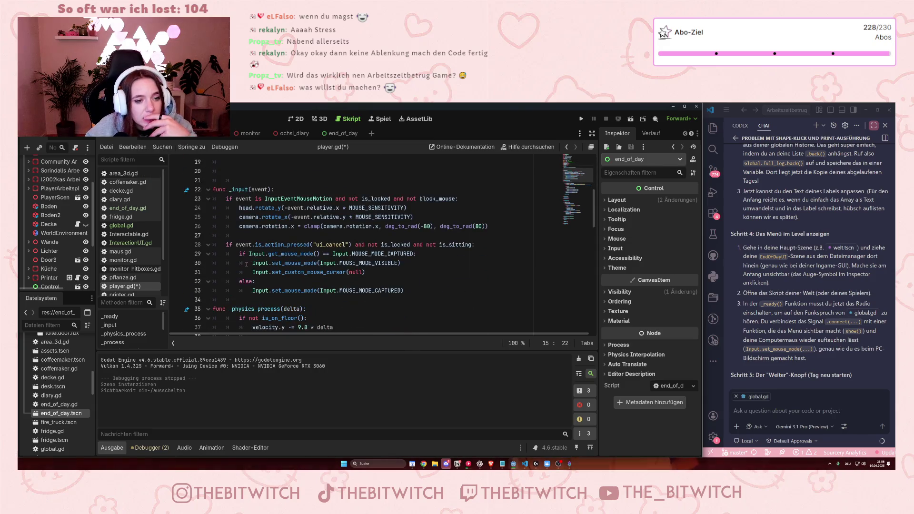
pyautogui.scroll(-4, 246, 266)
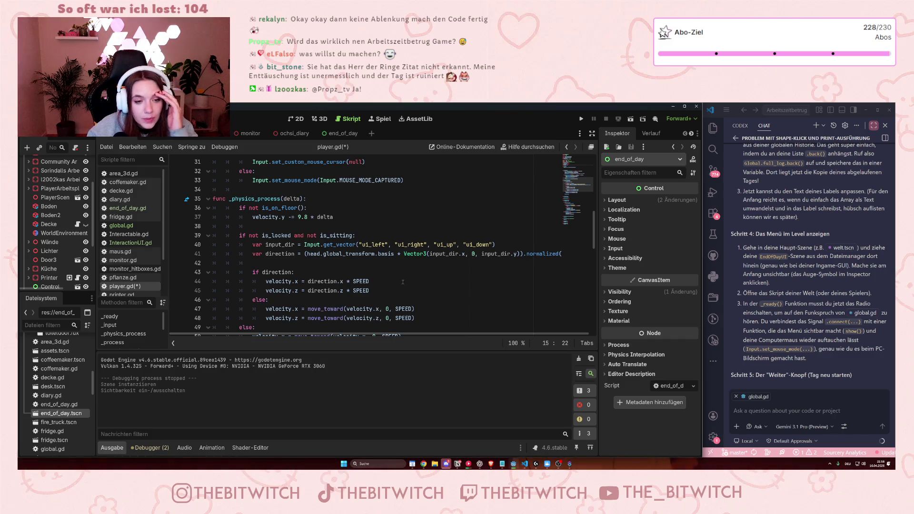
# Scroll through player.gd to review its variable declarations and _ready function
pyautogui.scroll(-3, 307, 263)
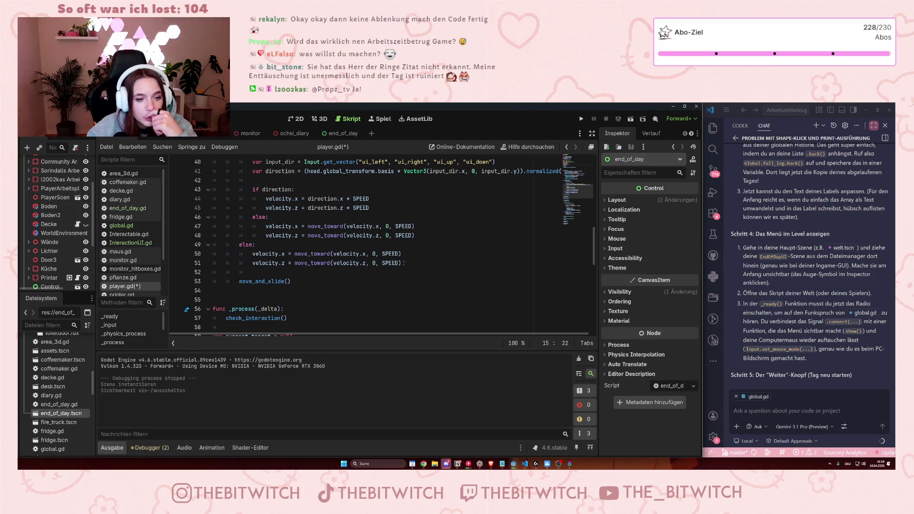
pyautogui.scroll(-12, 397, 263)
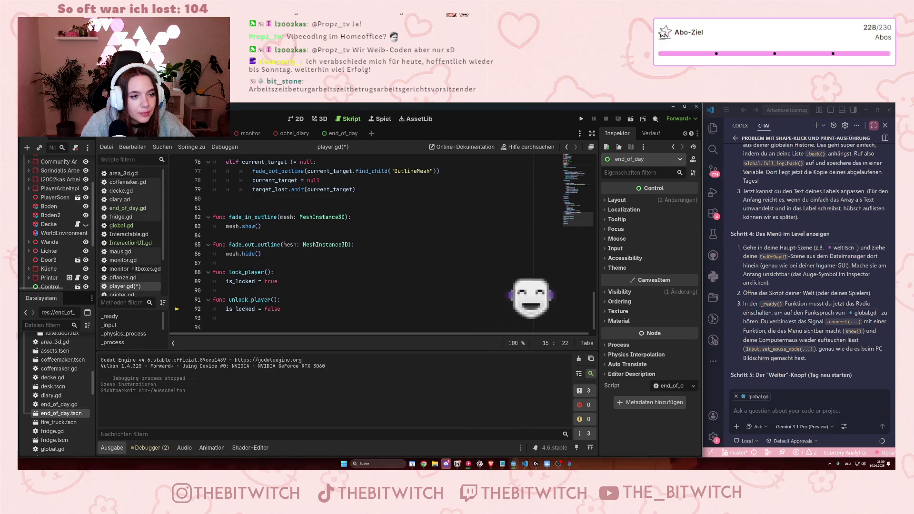
pyautogui.scroll(18, 284, 244)
pyautogui.scroll(-2, 276, 238)
pyautogui.moveTo(268, 240)
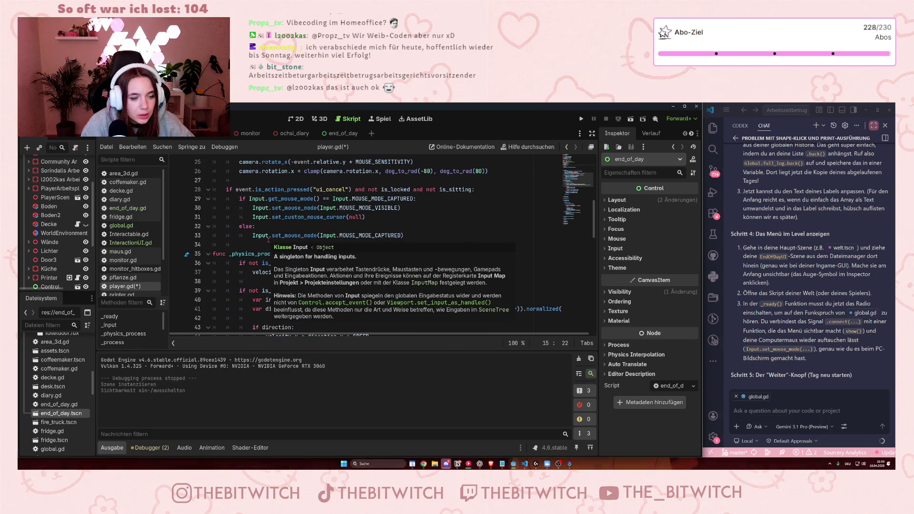
pyautogui.scroll(6, 268, 239)
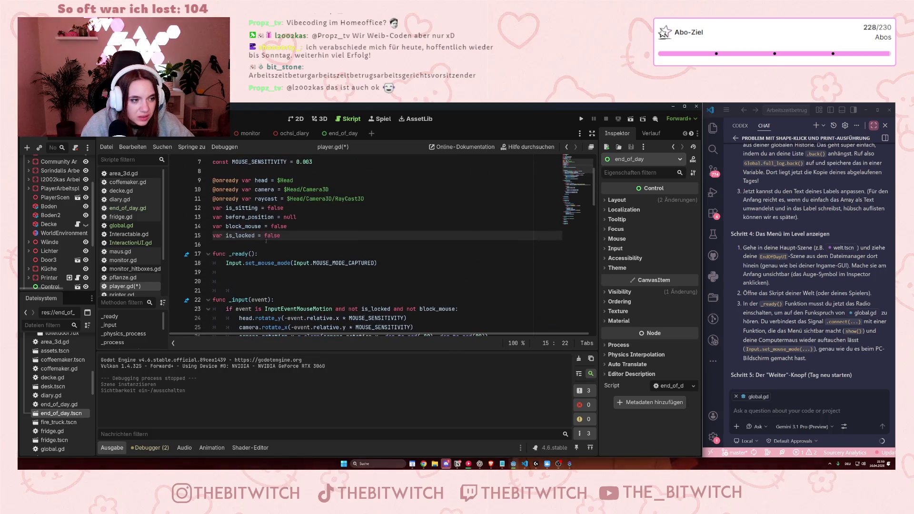
# Open diary.gd and inspect the player assignment in its _ready function
pyautogui.click(119, 199)
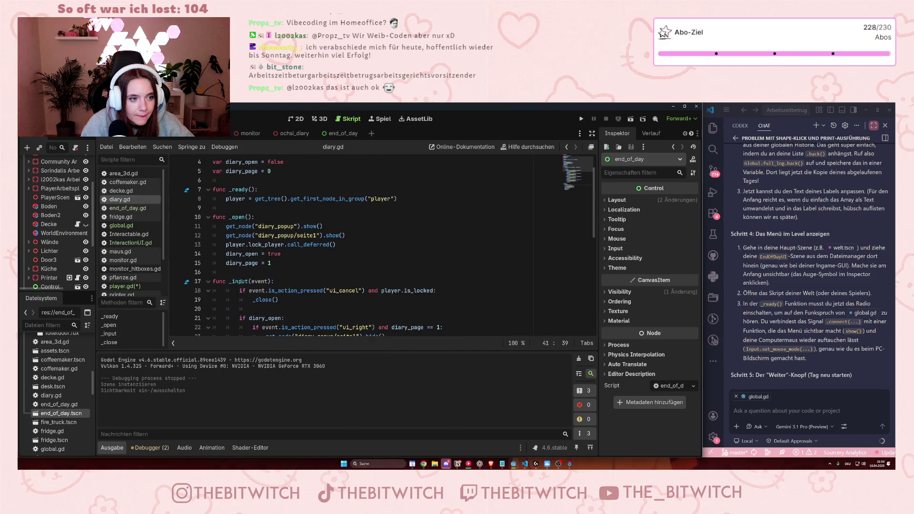
pyautogui.moveTo(225, 198); pyautogui.dragTo(251, 198)
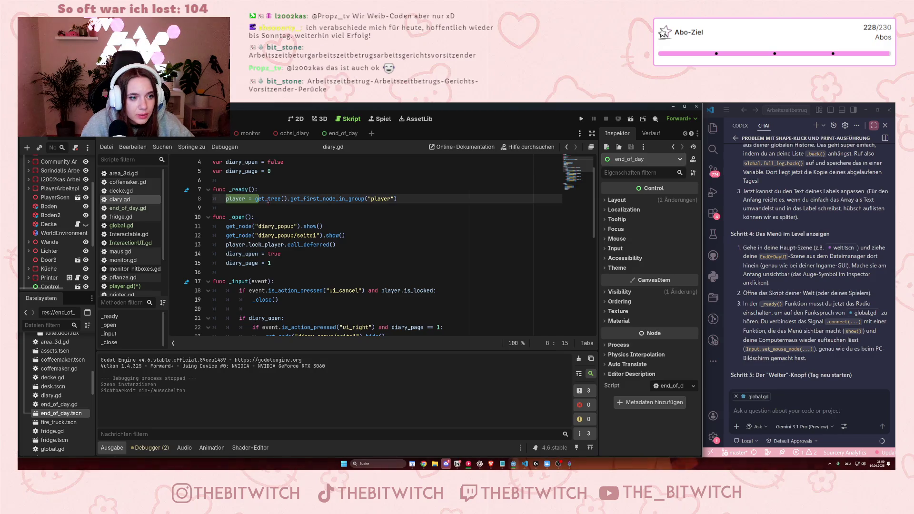
pyautogui.click(281, 272)
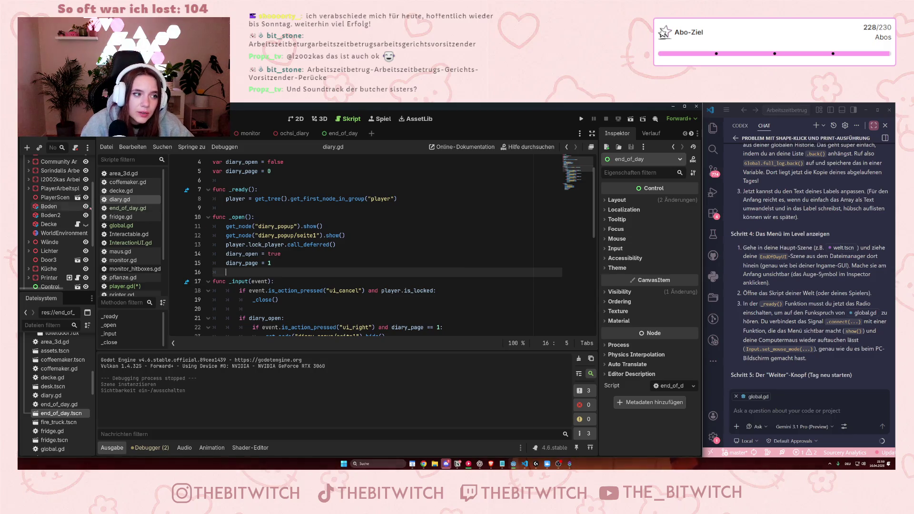
pyautogui.scroll(3, 45, 200)
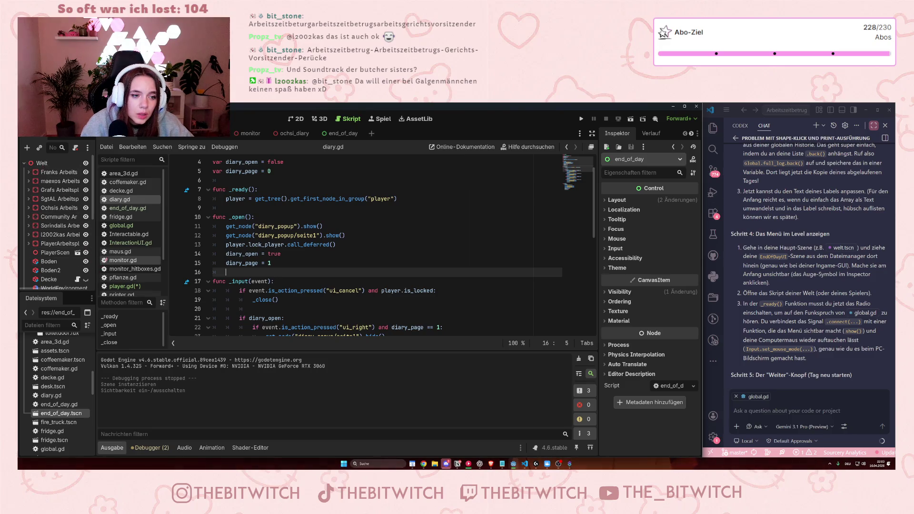
pyautogui.scroll(-6, 288, 244)
pyautogui.scroll(-3, 288, 245)
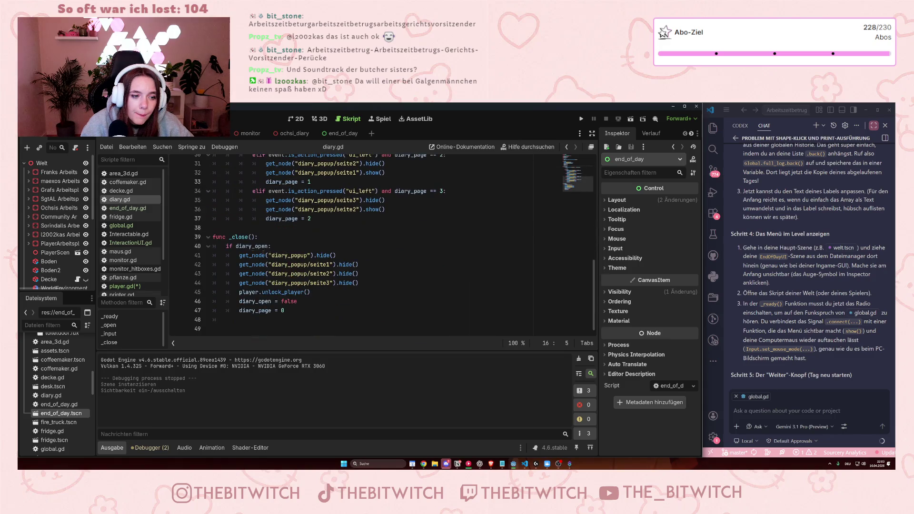
# Browse global.gd, tablet.gd, telefon.gd and printer.gd, then highlight monitor.gd's get_node line referencing /root/Welt
pyautogui.click(130, 228)
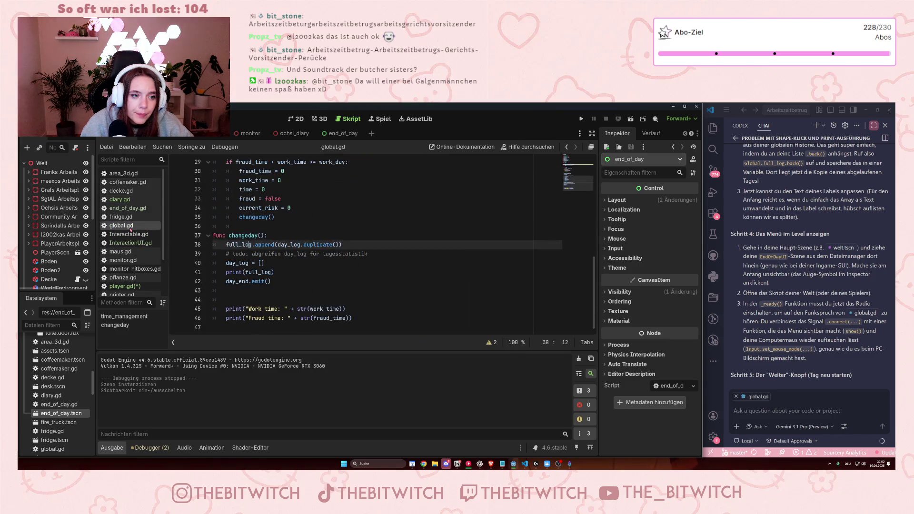
pyautogui.click(124, 286)
pyautogui.scroll(-3, 137, 285)
pyautogui.click(139, 274)
pyautogui.click(137, 263)
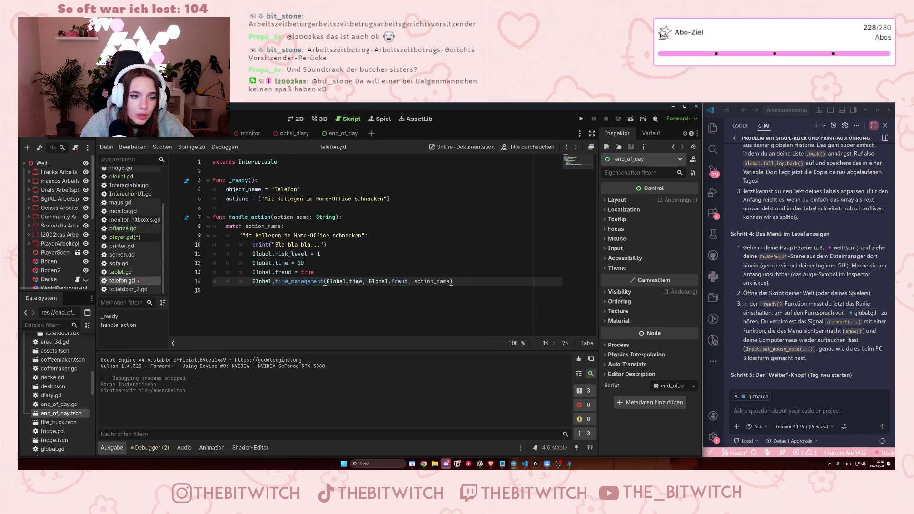
pyautogui.click(135, 246)
pyautogui.scroll(3, 135, 252)
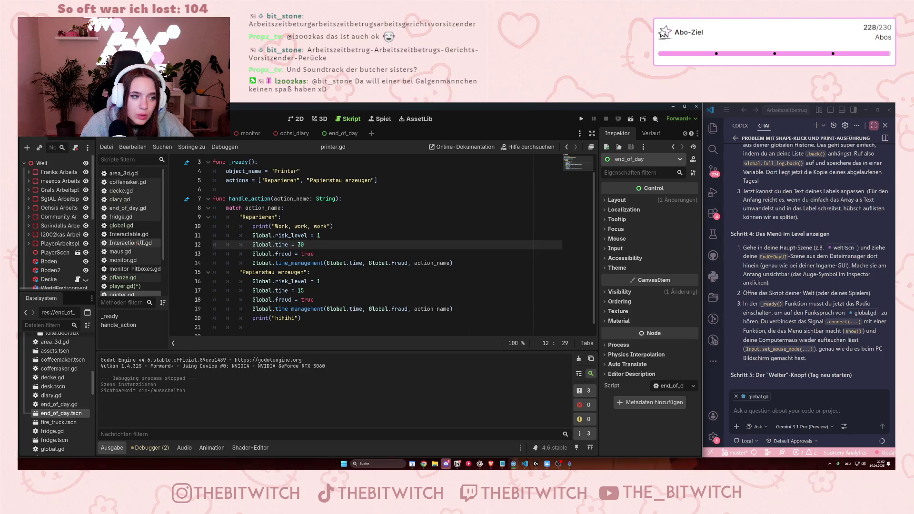
pyautogui.click(137, 260)
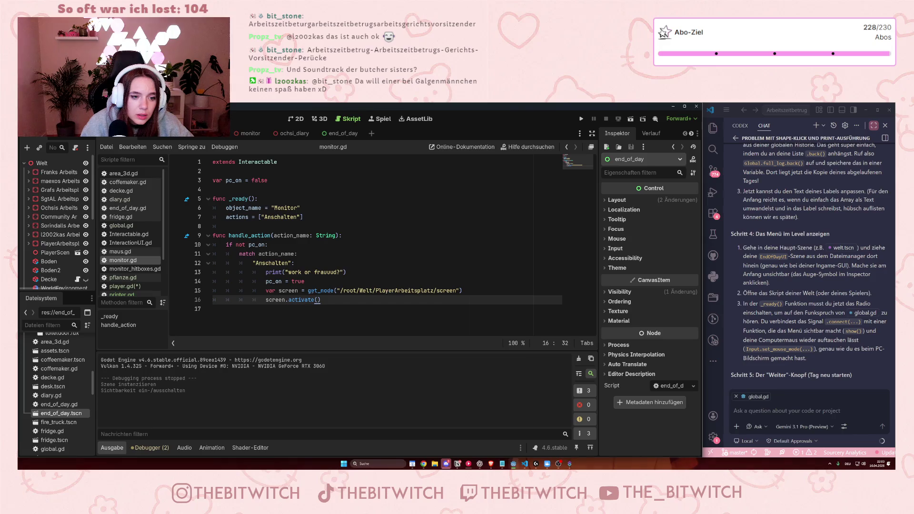
pyautogui.moveTo(266, 290); pyautogui.dragTo(376, 290)
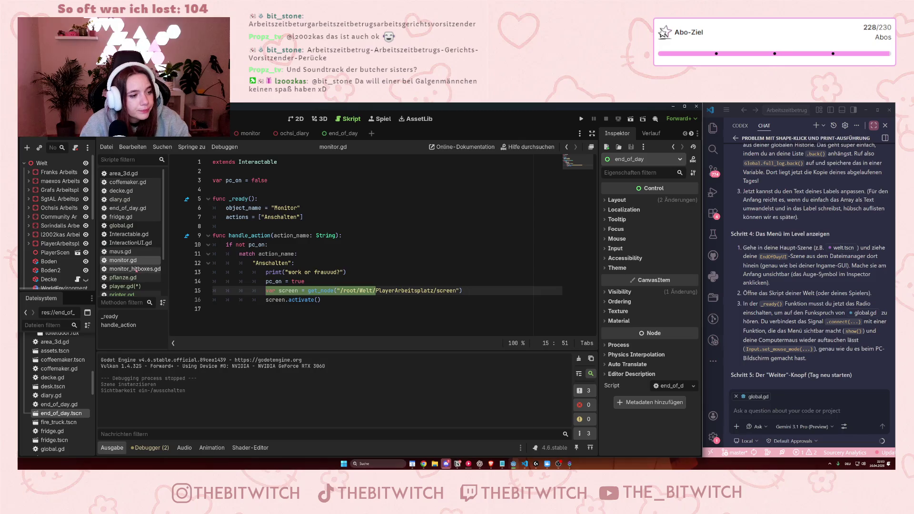
# In player.gd, add var screen = get_node("/root/Welt/end_of_day") on a new line below is_locked
pyautogui.click(142, 286)
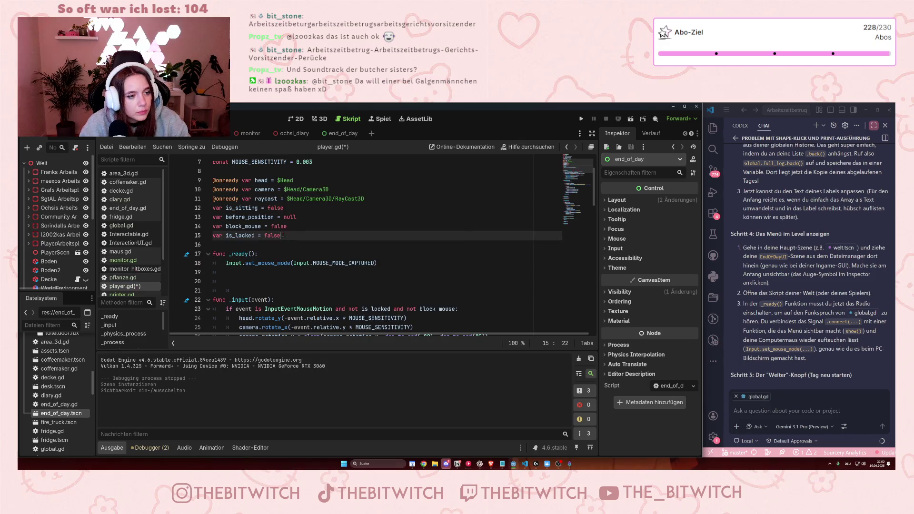
pyautogui.press('Return')
pyautogui.write('var')
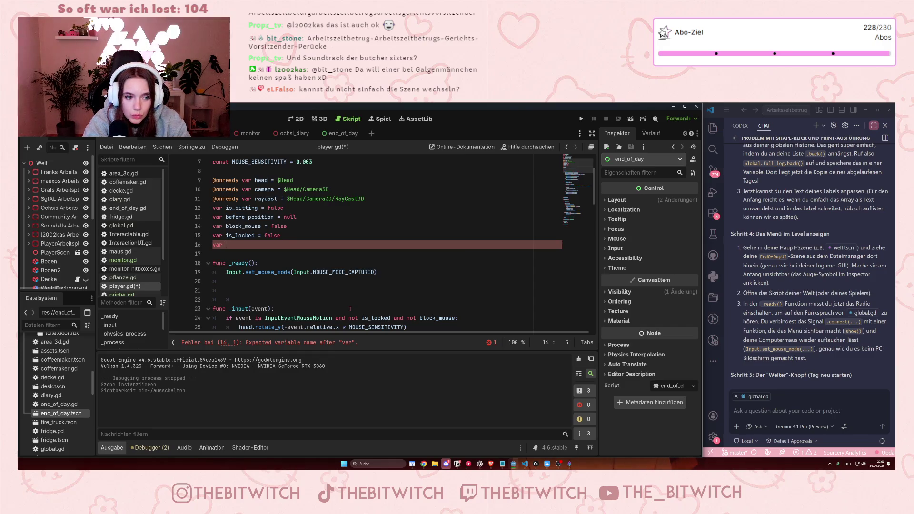
pyautogui.write('screen = get_node("/root/Welt/')
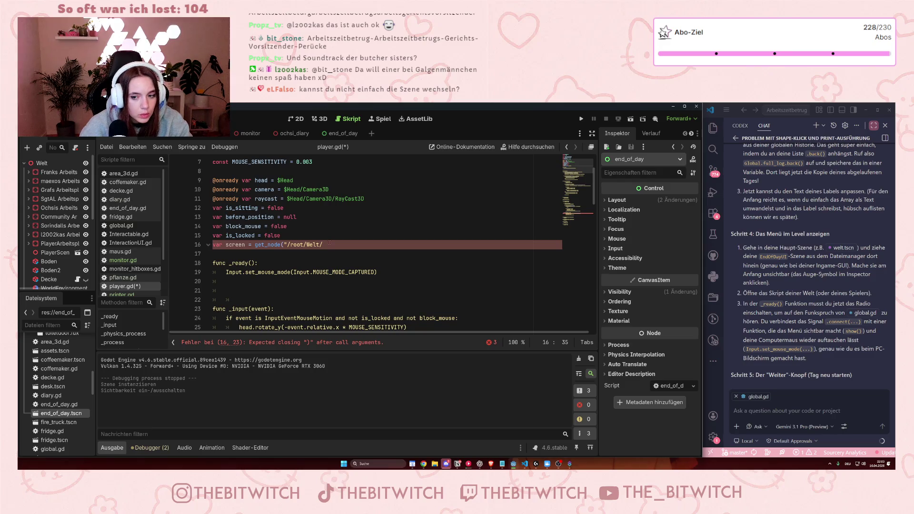
pyautogui.scroll(-5, 57, 226)
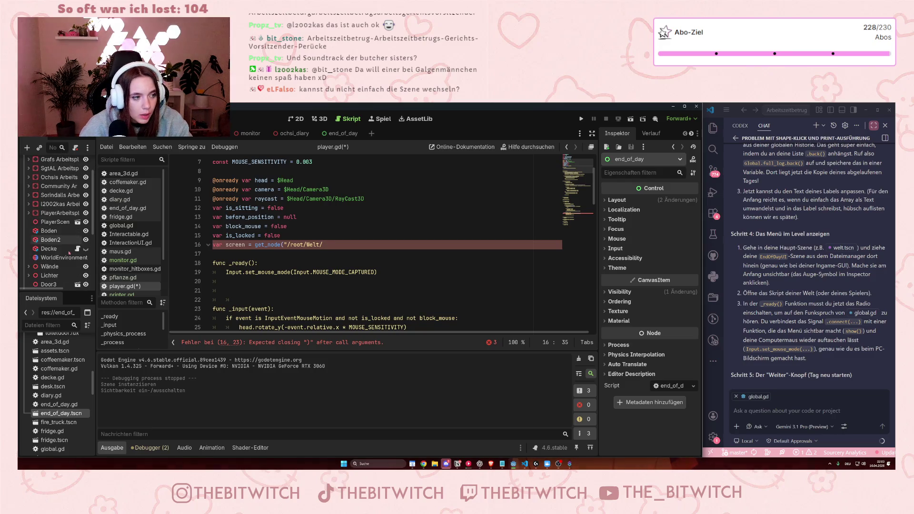
pyautogui.scroll(-1, 57, 226)
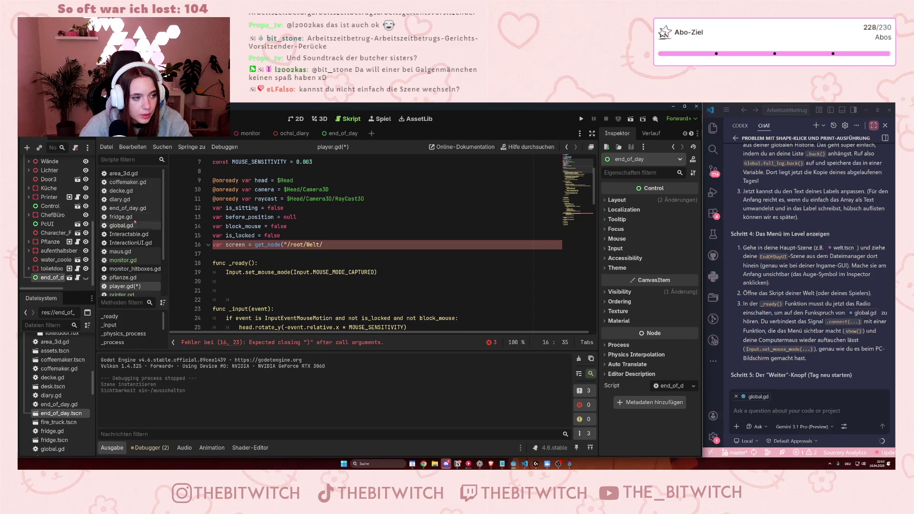
pyautogui.write('end_of_day')
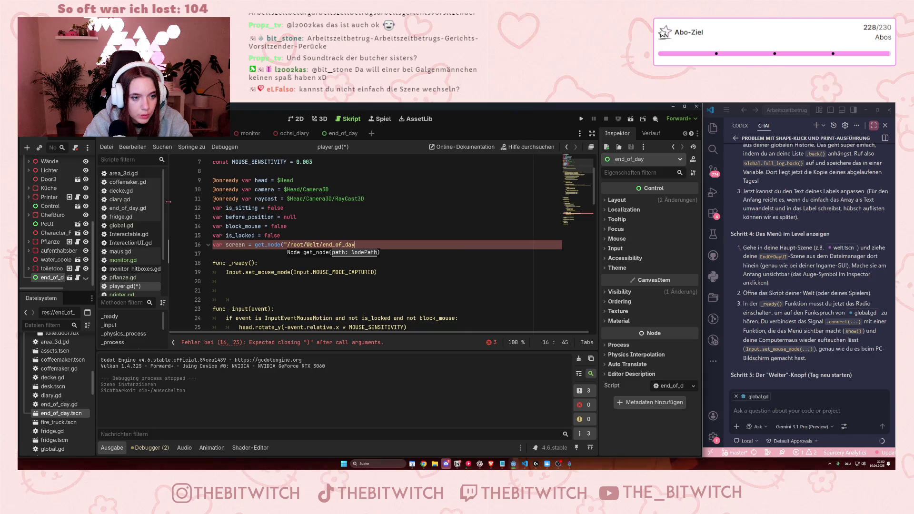
pyautogui.write('"')
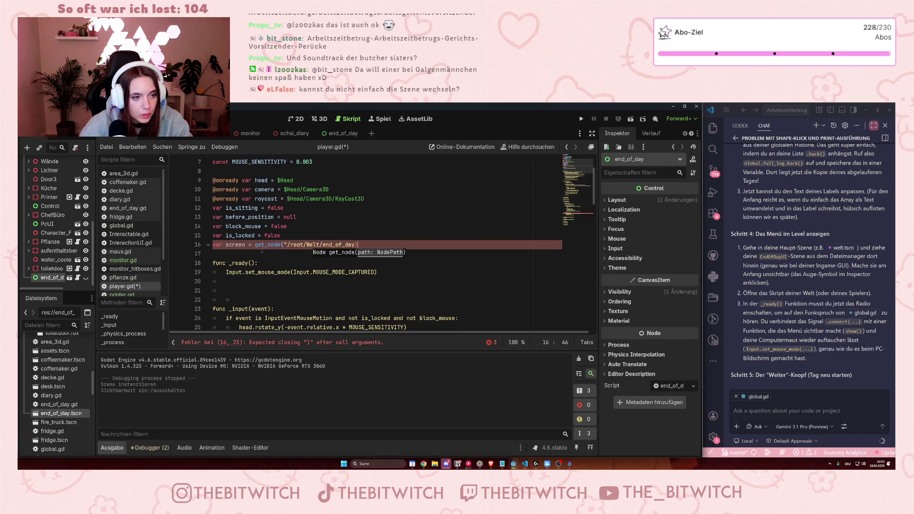
# Fix the ending of the end_of_day path string on line 16 and reselect the screen variable name
pyautogui.click(235, 245)
pyautogui.moveTo(245, 244); pyautogui.dragTo(226, 244)
pyautogui.press('End')
pyautogui.press('Left')
pyautogui.write('"')
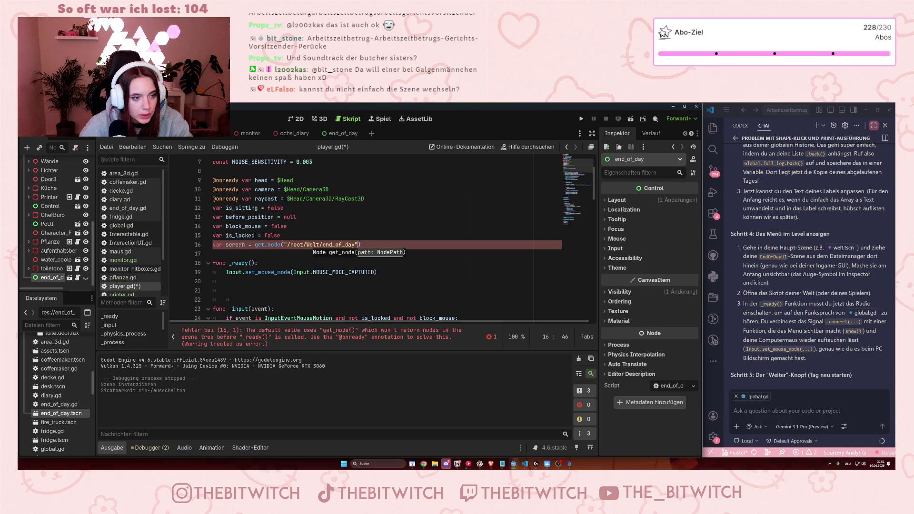
pyautogui.moveTo(245, 244); pyautogui.dragTo(225, 244)
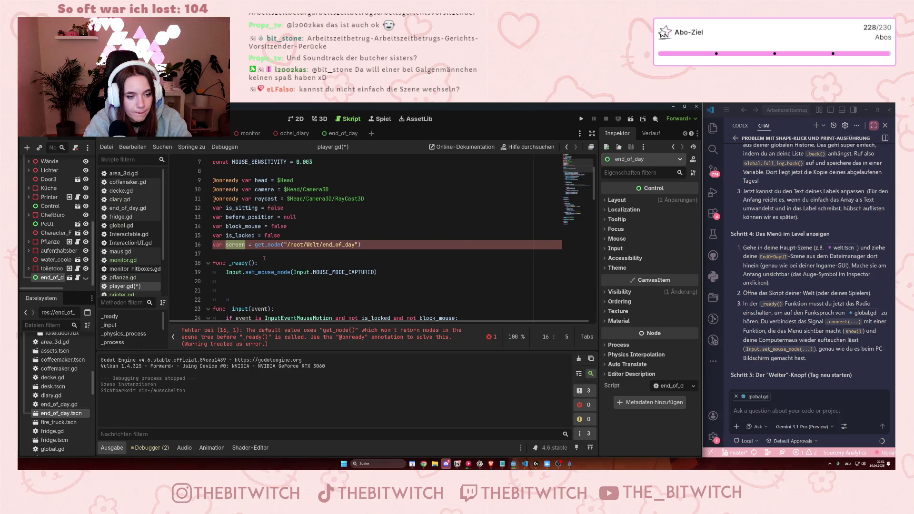
pyautogui.click(320, 265)
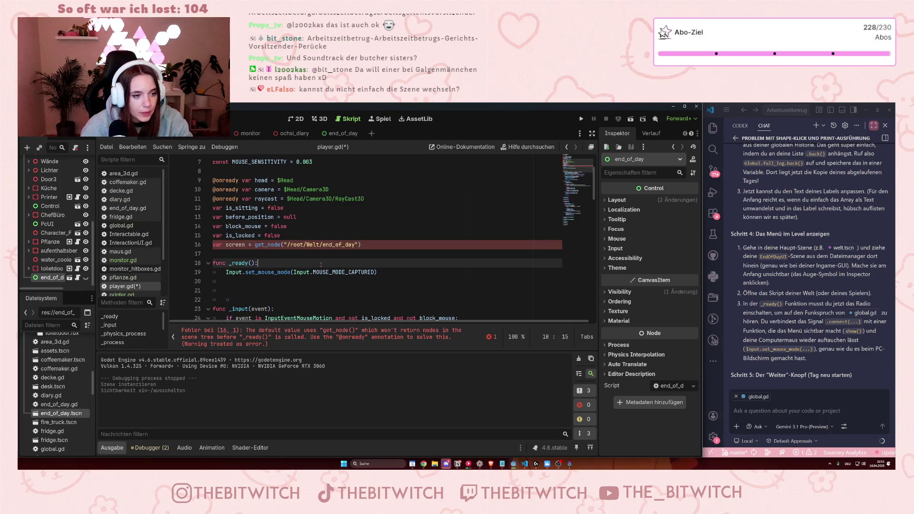
# Move the get_node line from the declarations into _ready() and rename screen to eod
pyautogui.moveTo(369, 244); pyautogui.dragTo(213, 244)
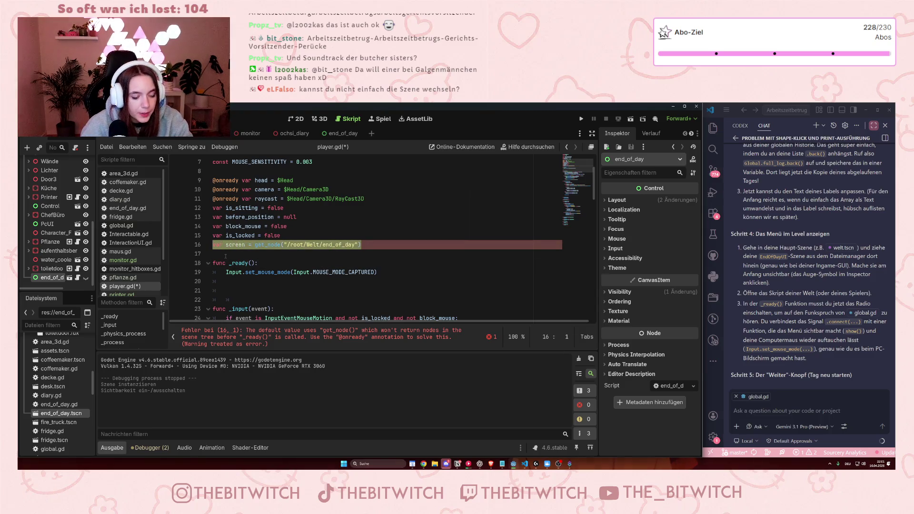
pyautogui.hotkey('ctrl', 'x')
pyautogui.click(244, 282)
pyautogui.hotkey('ctrl', 'v')
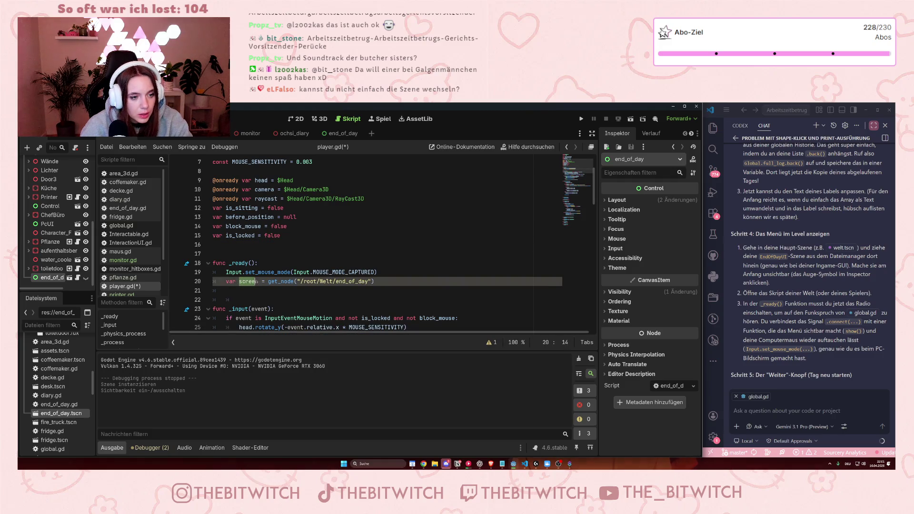
pyautogui.doubleClick(252, 282)
pyautogui.write('eod')
pyautogui.press('Up')
pyautogui.press('Up')
pyautogui.press('Up')
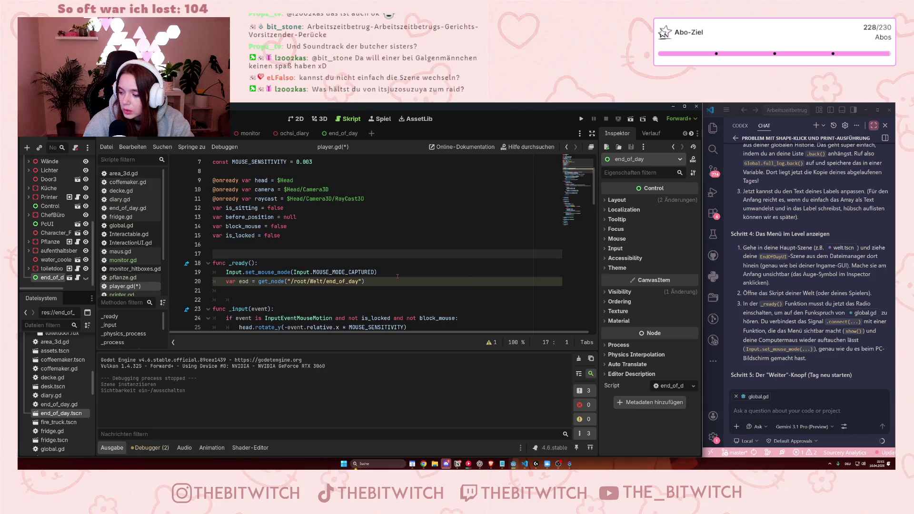
pyautogui.click(385, 281)
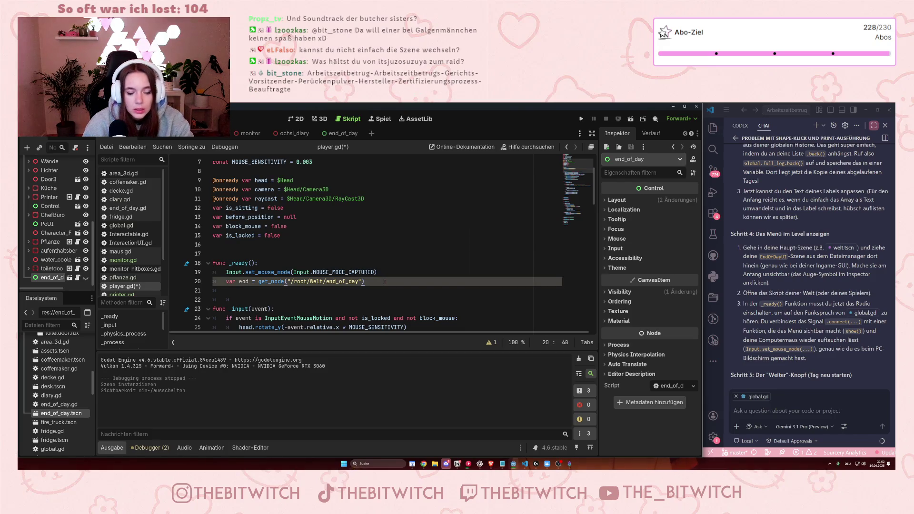
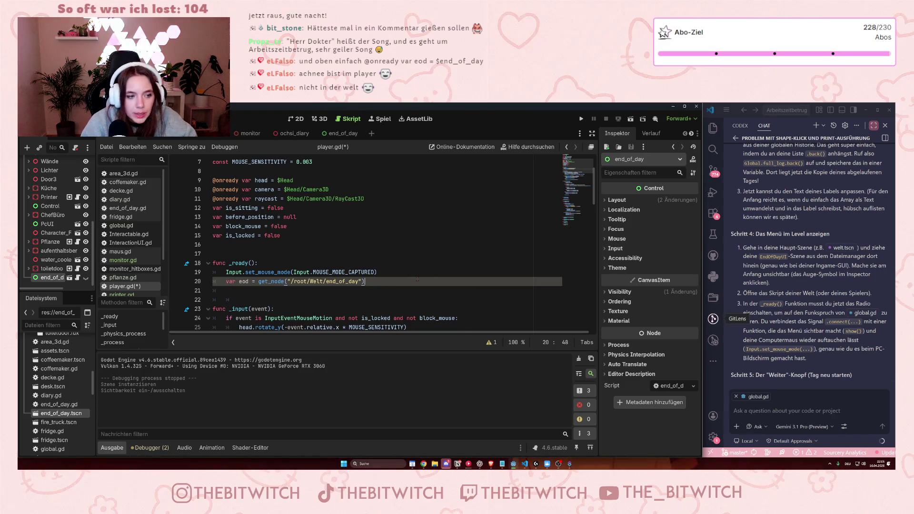
# Add a new line 'eod.show().connect(' below the get_node line in player.gd's _ready
pyautogui.press('Return')
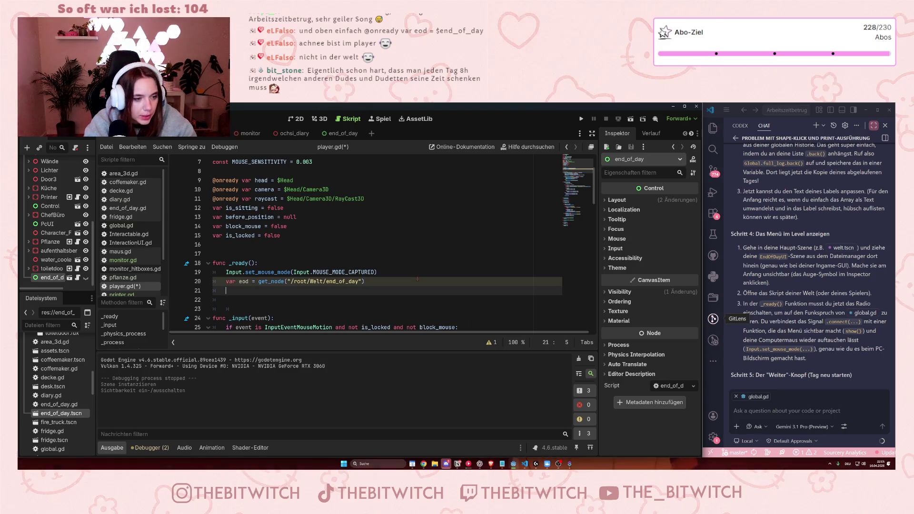
pyautogui.write('eod')
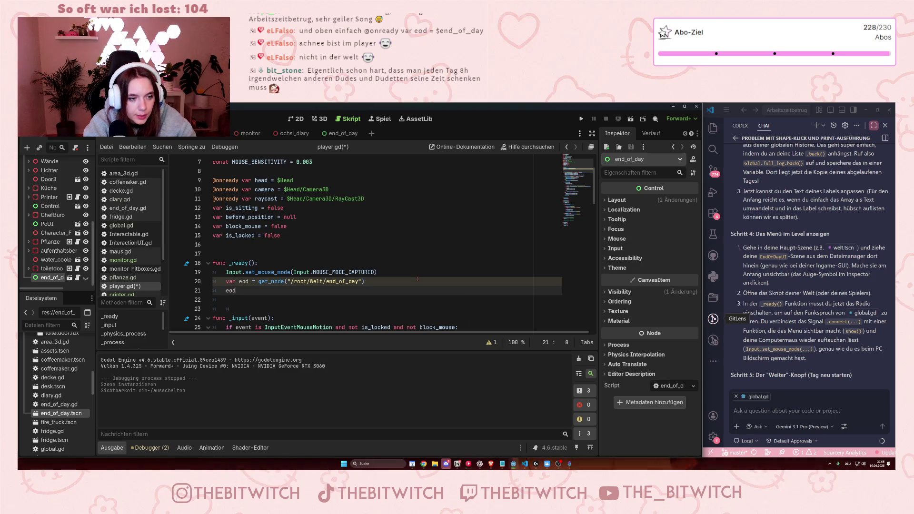
pyautogui.write('.show')
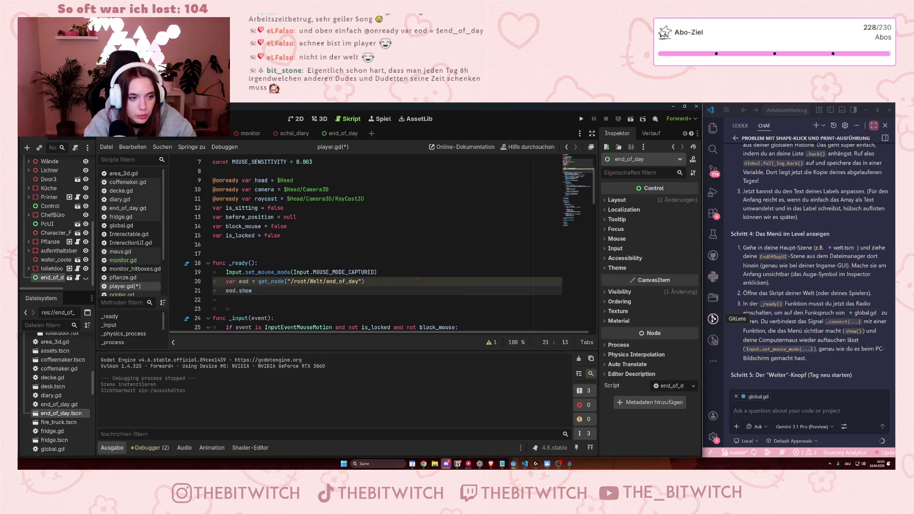
pyautogui.write('().')
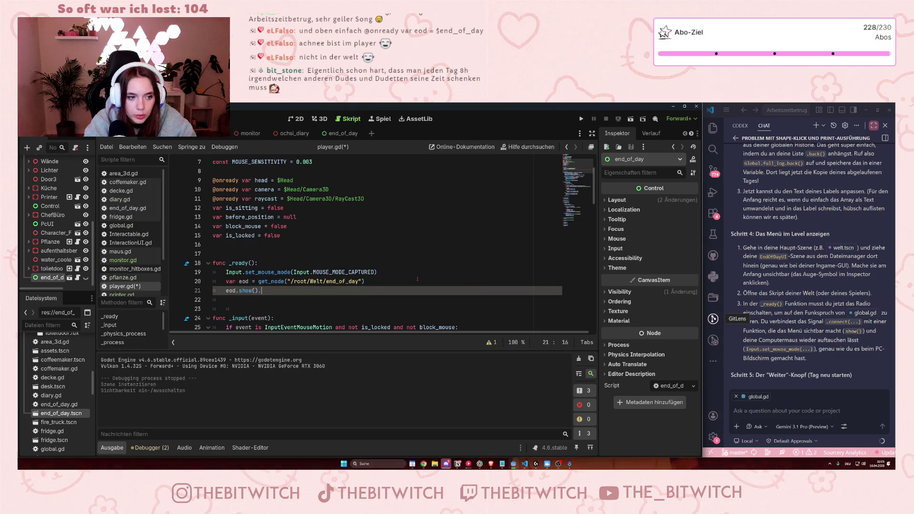
pyautogui.write('connect')
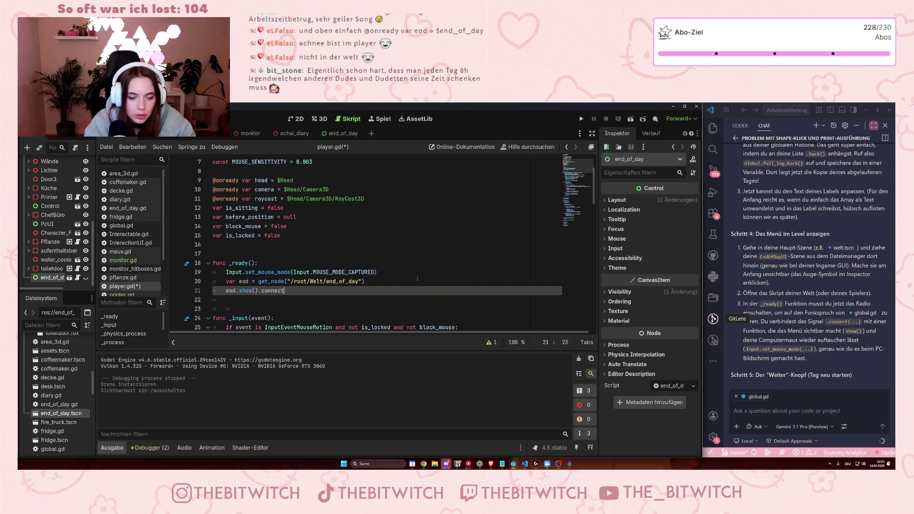
pyautogui.write('(')
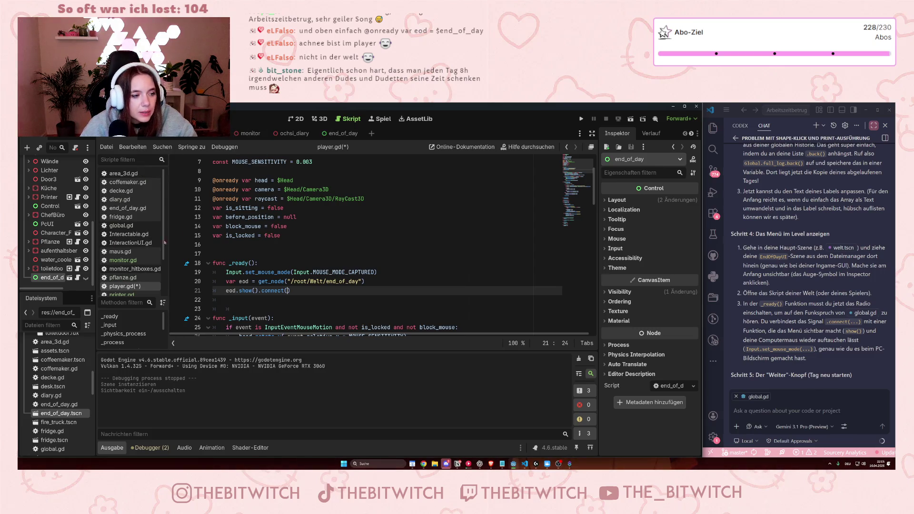
# Look up the day_end signal in global.gd, then enter day_end as eod's connect argument in player.gd
pyautogui.click(121, 226)
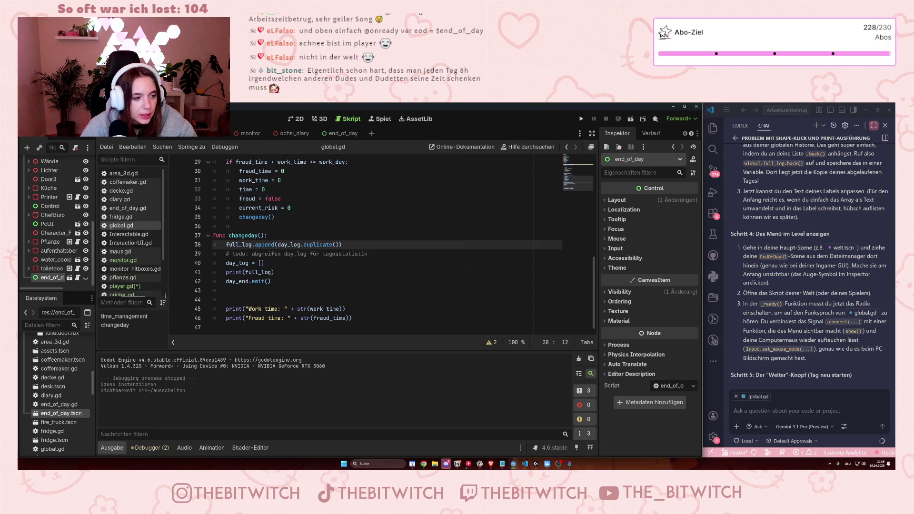
pyautogui.click(135, 286)
pyautogui.write('day')
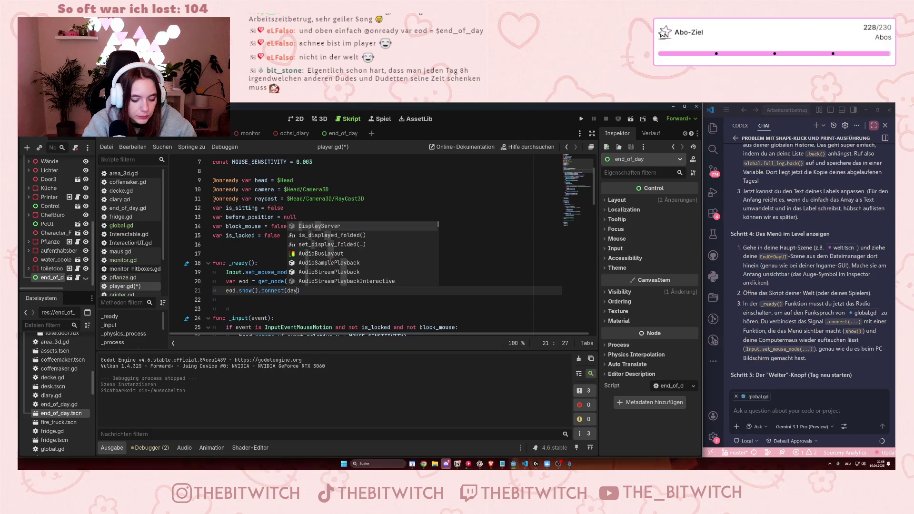
pyautogui.write('_end')
pyautogui.click(407, 272)
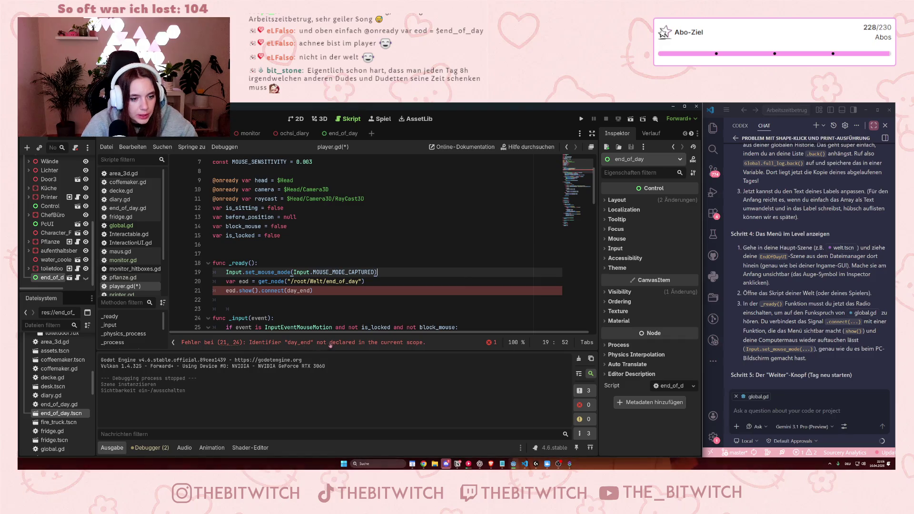
pyautogui.click(288, 290)
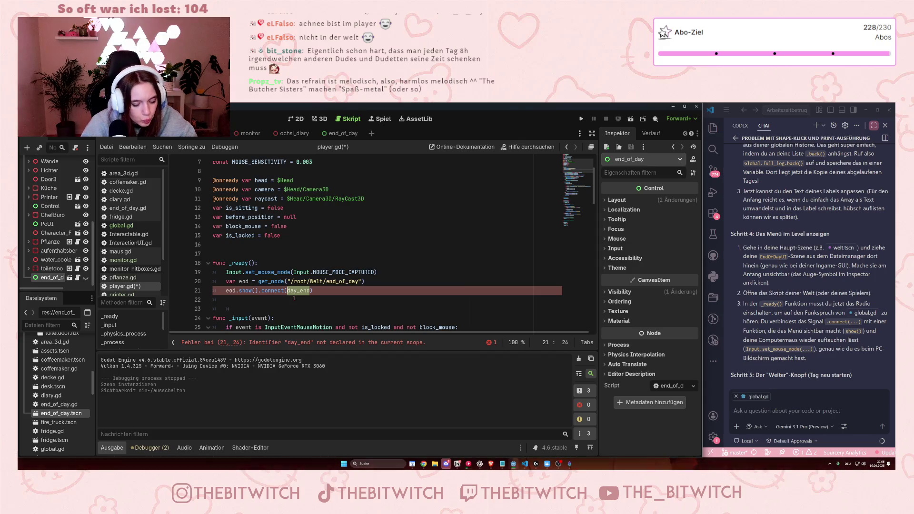
# Clear the undeclared day_end argument from the connect call
pyautogui.write('global')
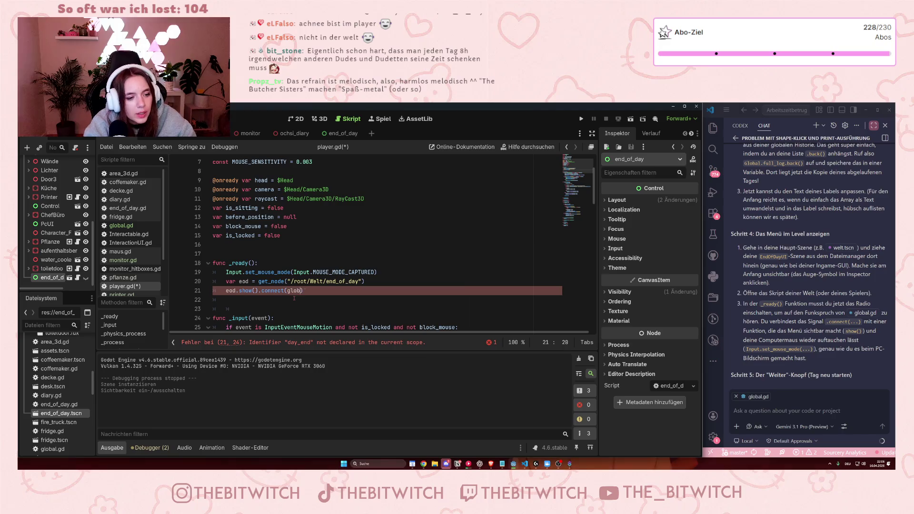
pyautogui.press('BackSpace')
pyautogui.press('BackSpace')
pyautogui.press('BackSpace')
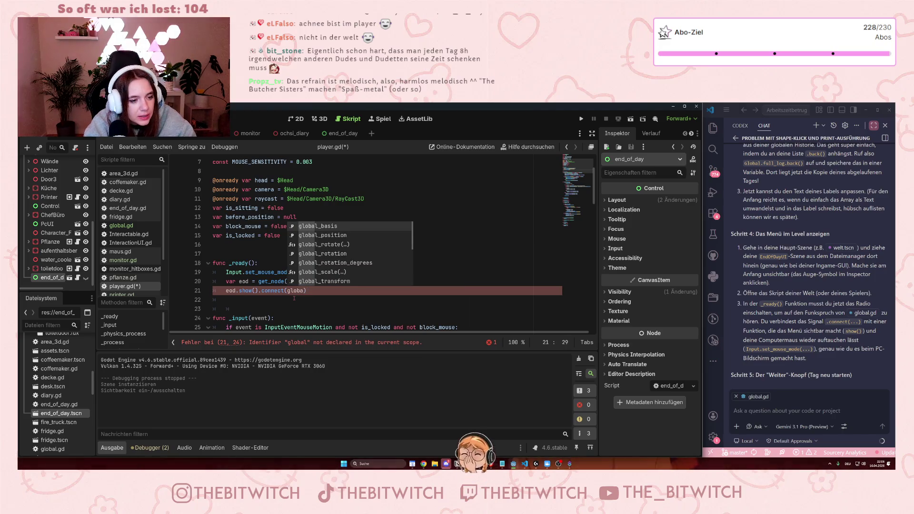
pyautogui.press('BackSpace')
pyautogui.press('BackSpace')
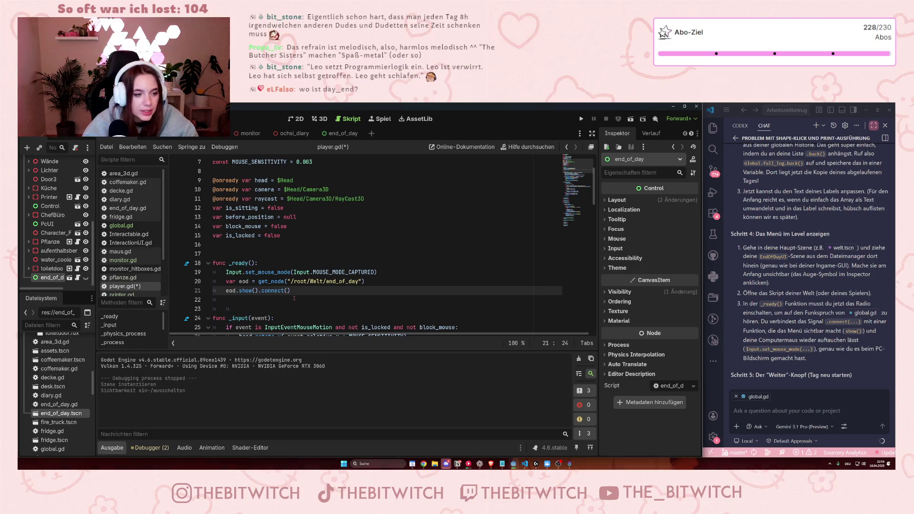
# Make the call read eod.show().connect(Global.day_end) and save player.gd
pyautogui.write('Global.day')
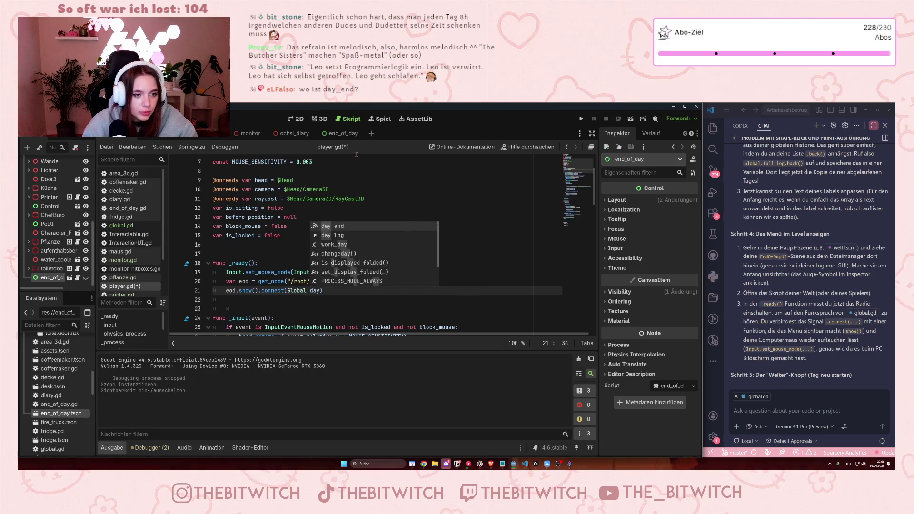
pyautogui.click(339, 227)
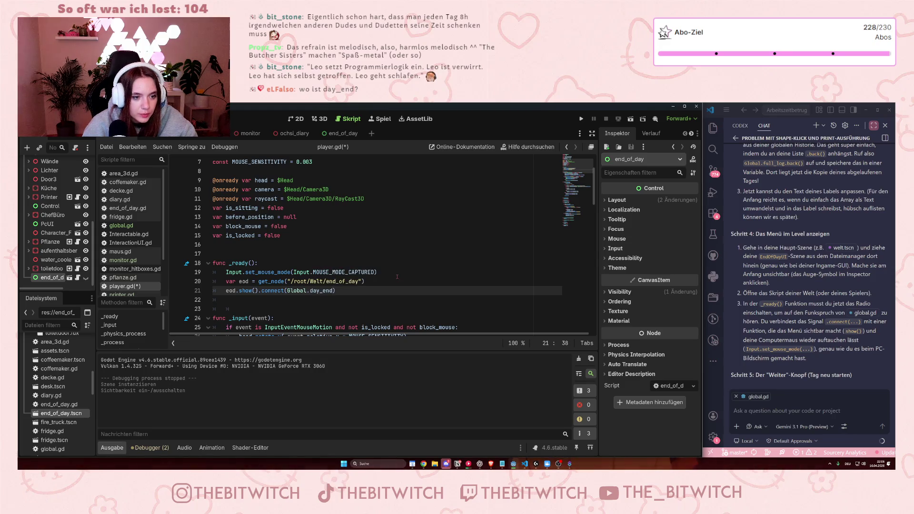
pyautogui.click(405, 265)
pyautogui.hotkey('ctrl', 's')
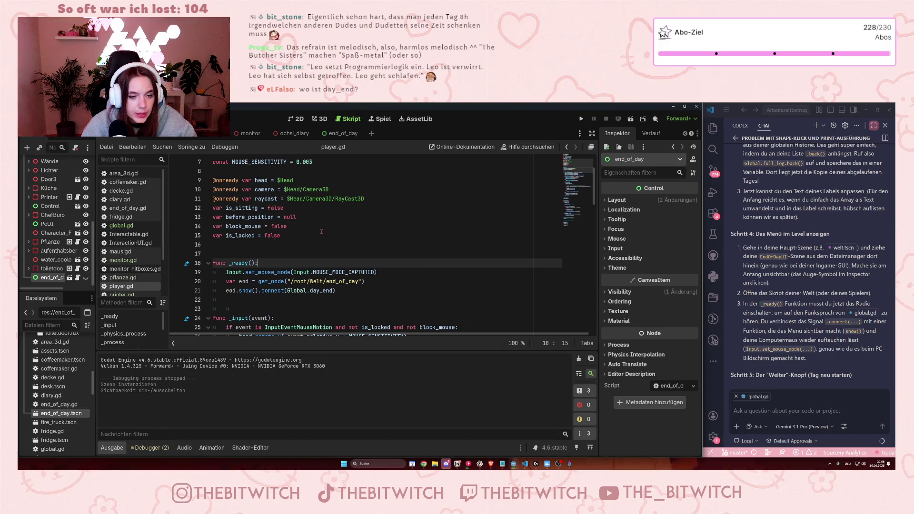
pyautogui.click(355, 236)
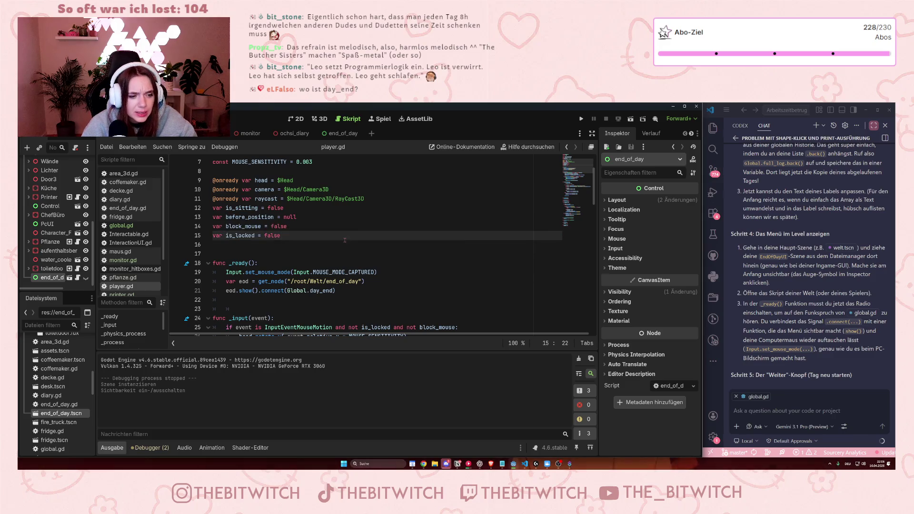